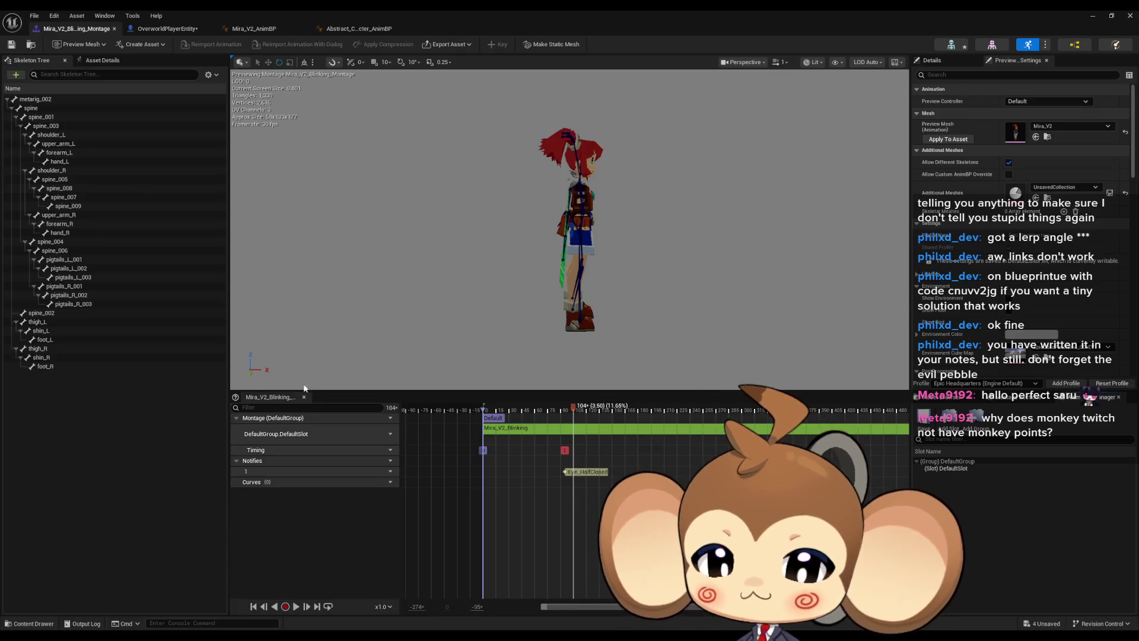
Check the blinking montage's slot options, then minimize the montage editor to show the Main level.
click(381, 417)
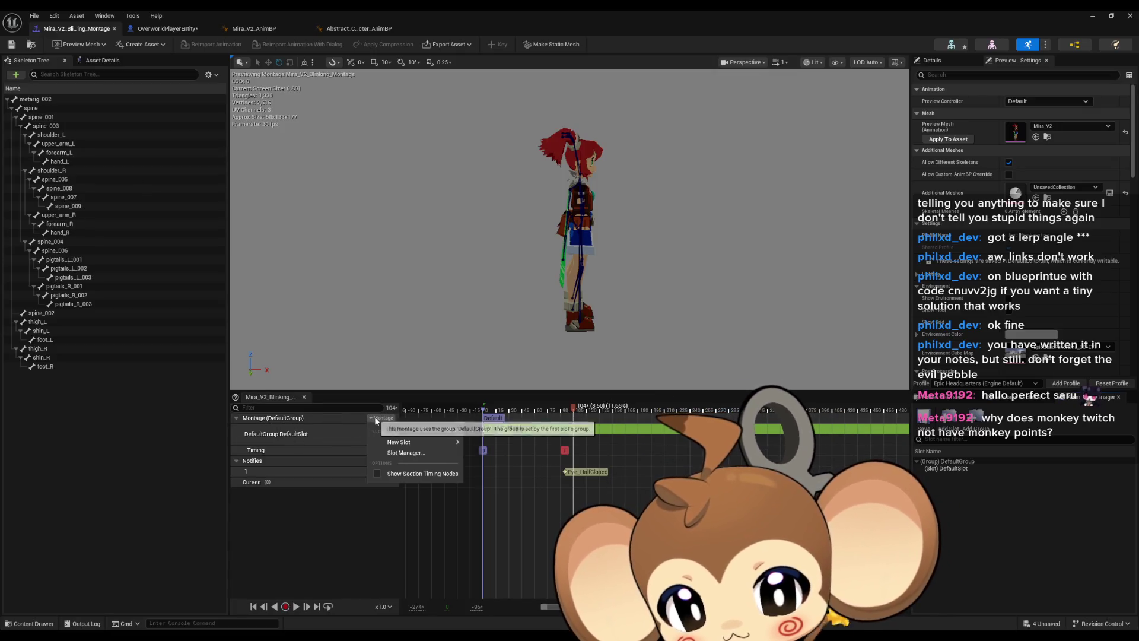
mouse_move(408, 447)
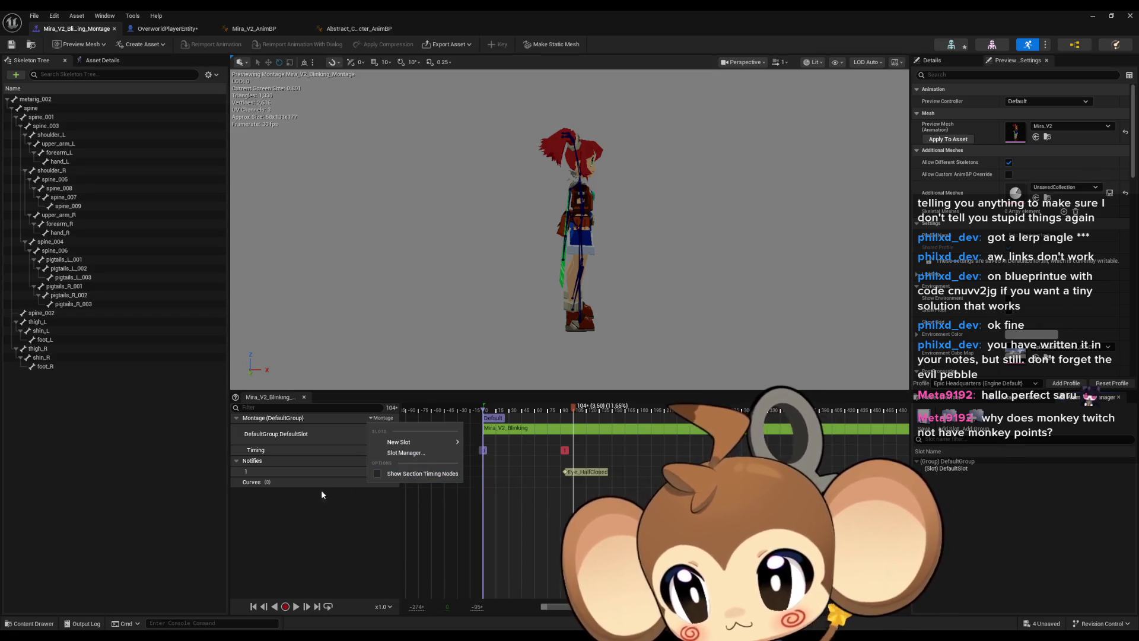
click(422, 372)
click(1088, 17)
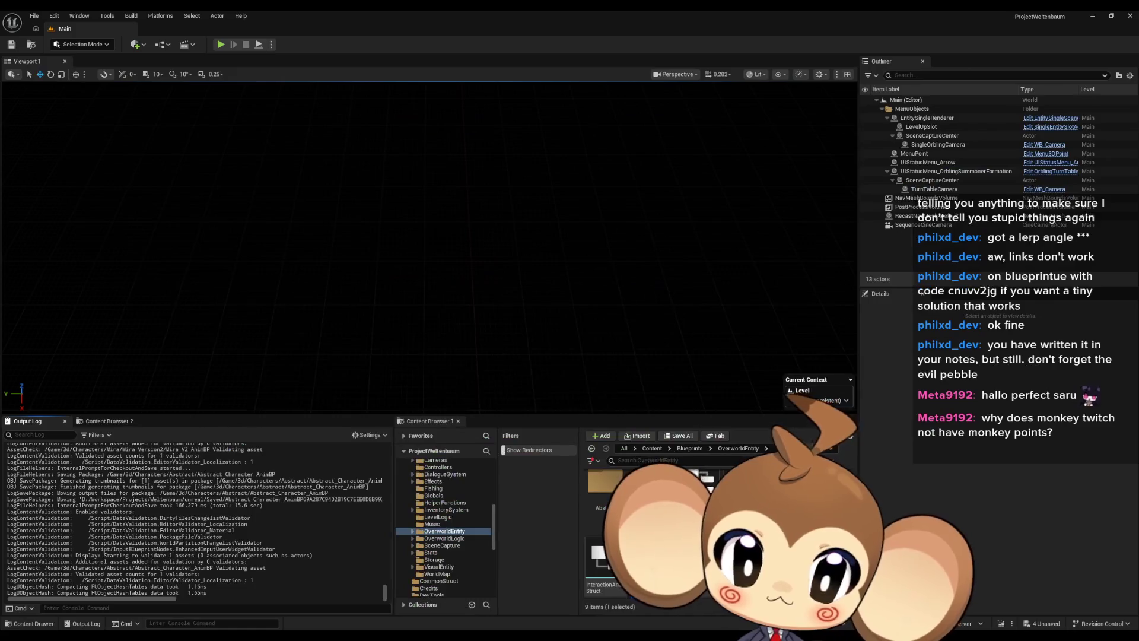
Create an Anim Montage from the AbstractCharacterBase skeleton in Characters > Abstract, keeping the default name.
click(660, 449)
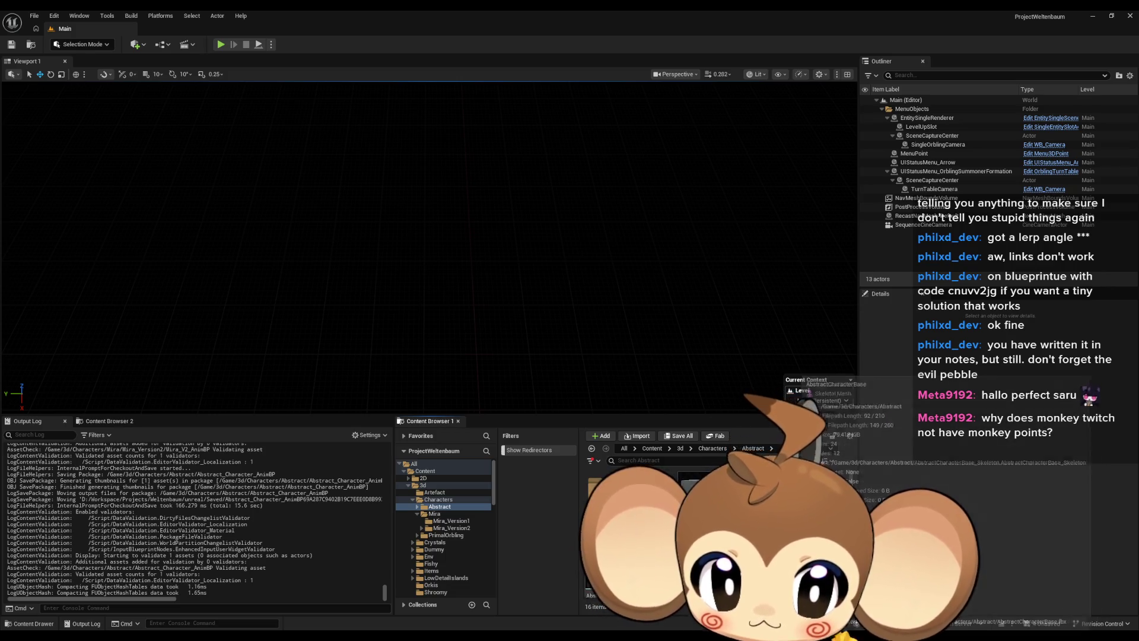
right_click(797, 510)
mouse_move(866, 166)
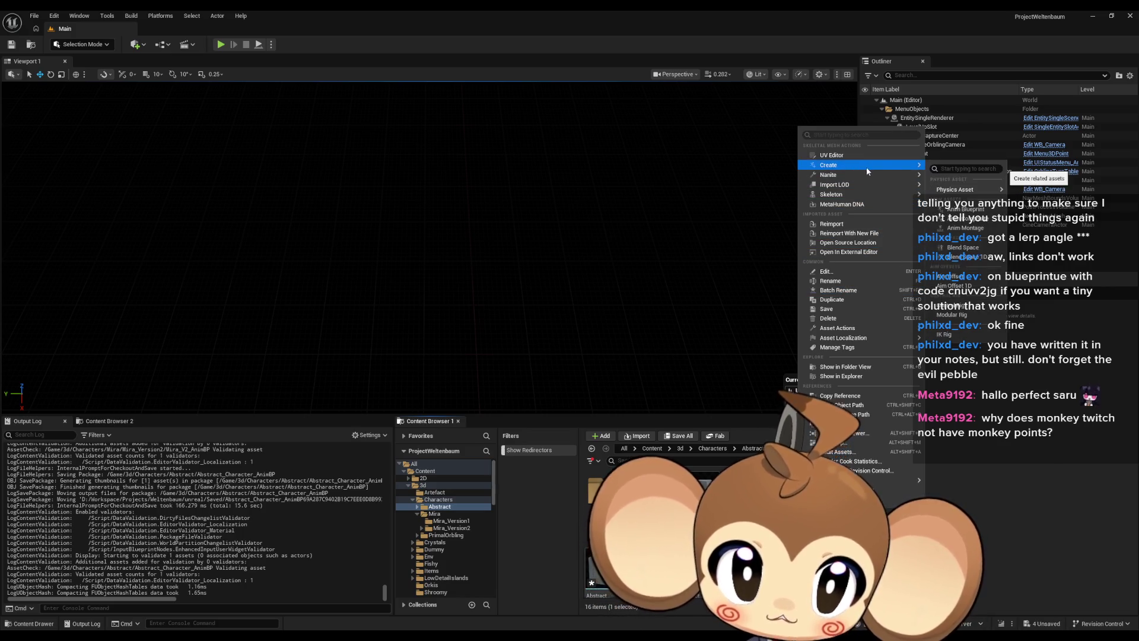
click(979, 229)
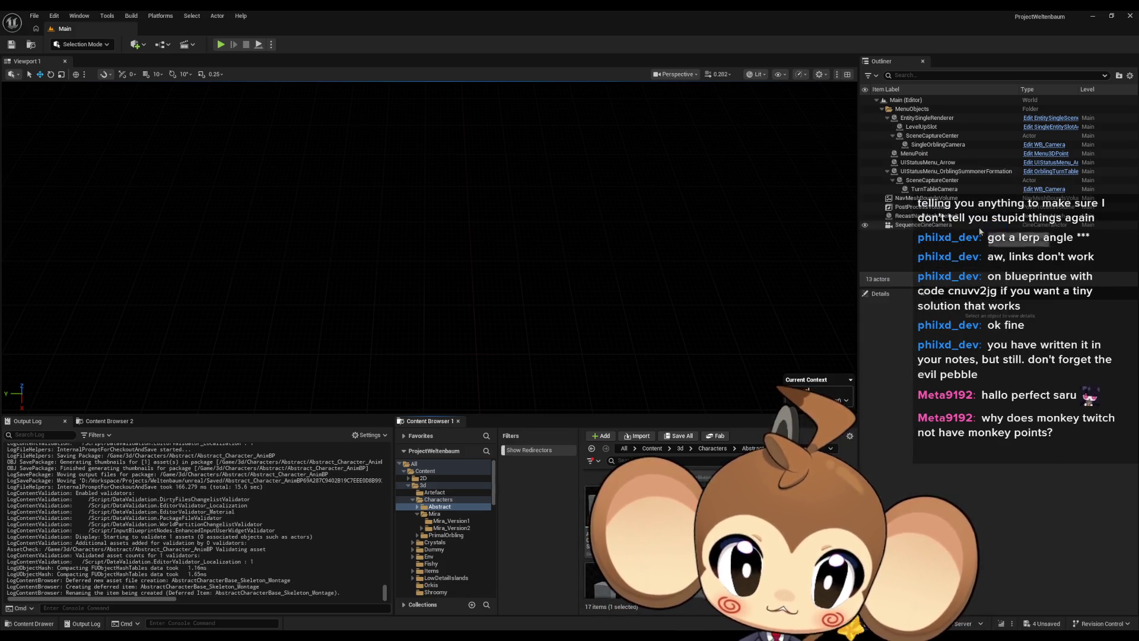
key(Return)
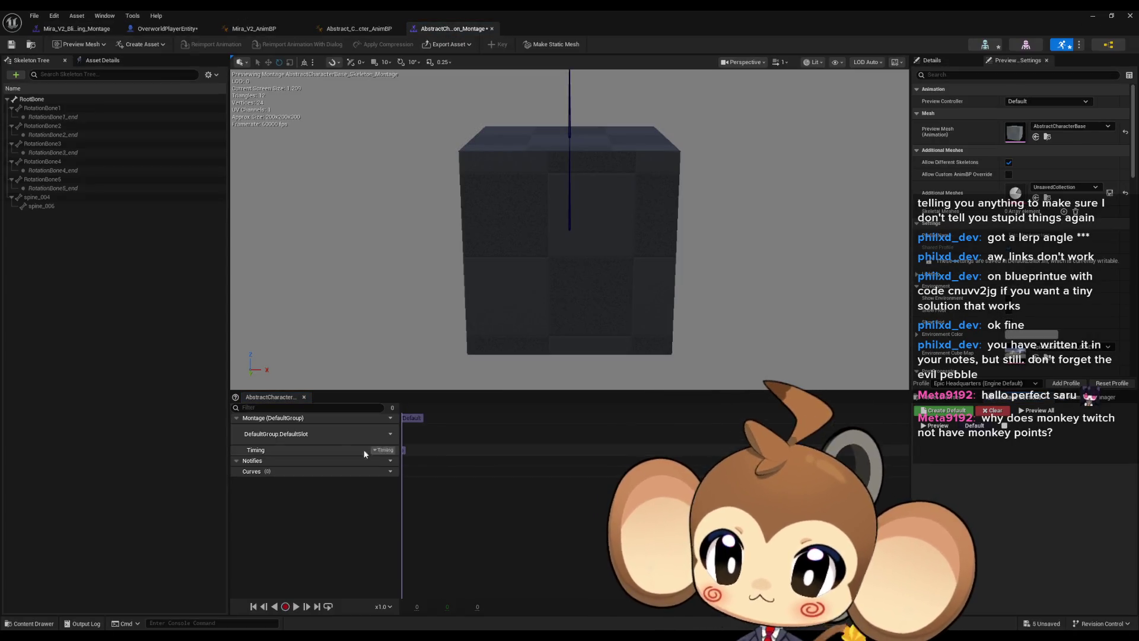
Review the skeleton's slot groups in the Anim Slot Manager, then minimize the montage editor.
click(1091, 397)
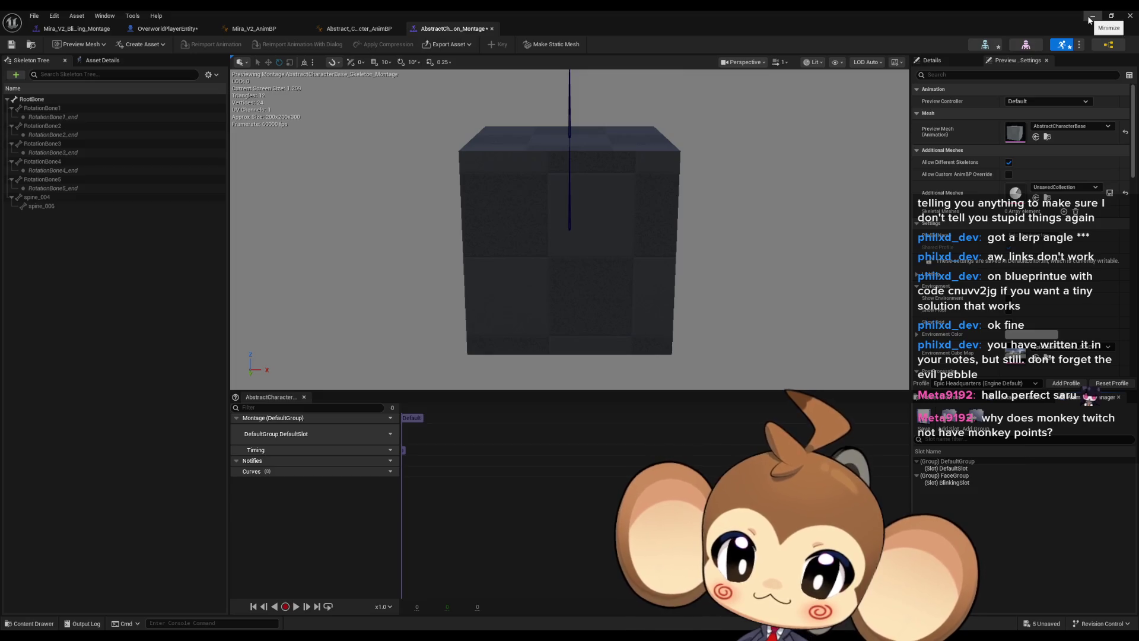
click(1092, 16)
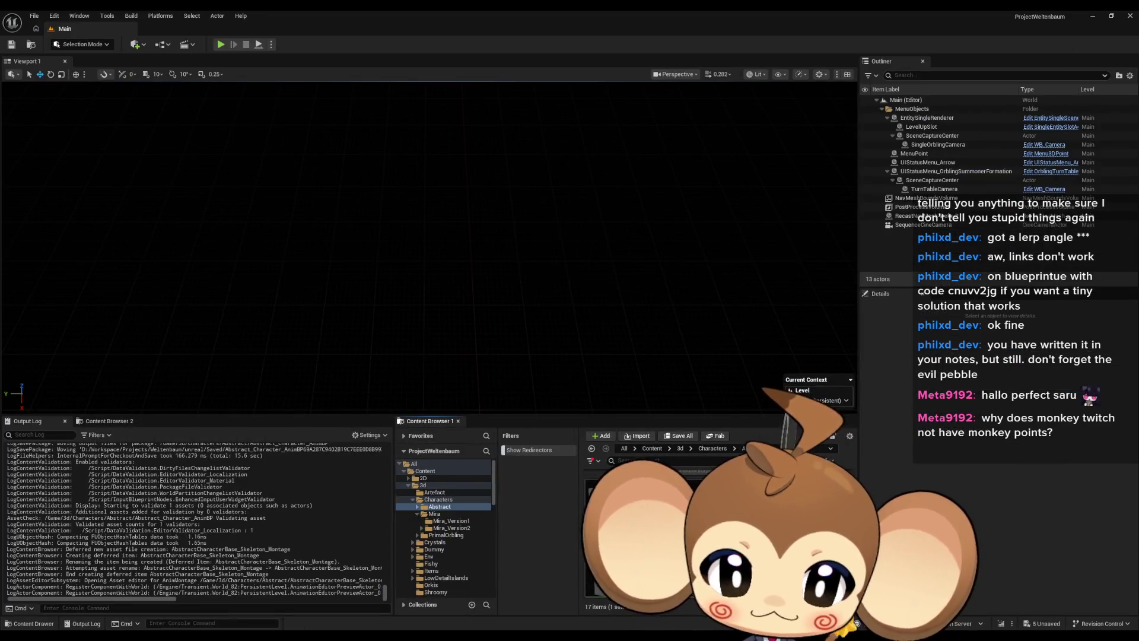
Force-delete AbstractCharacterBase_Skeleton_Montage, leaving 16 items in the Abstract folder.
key(Delete)
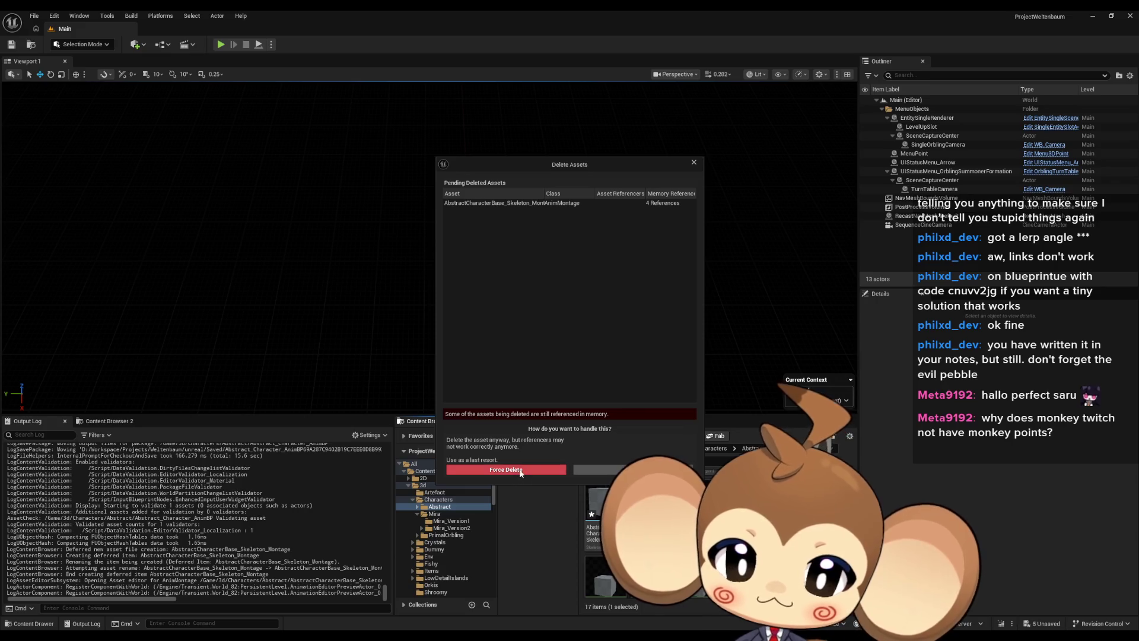
click(525, 467)
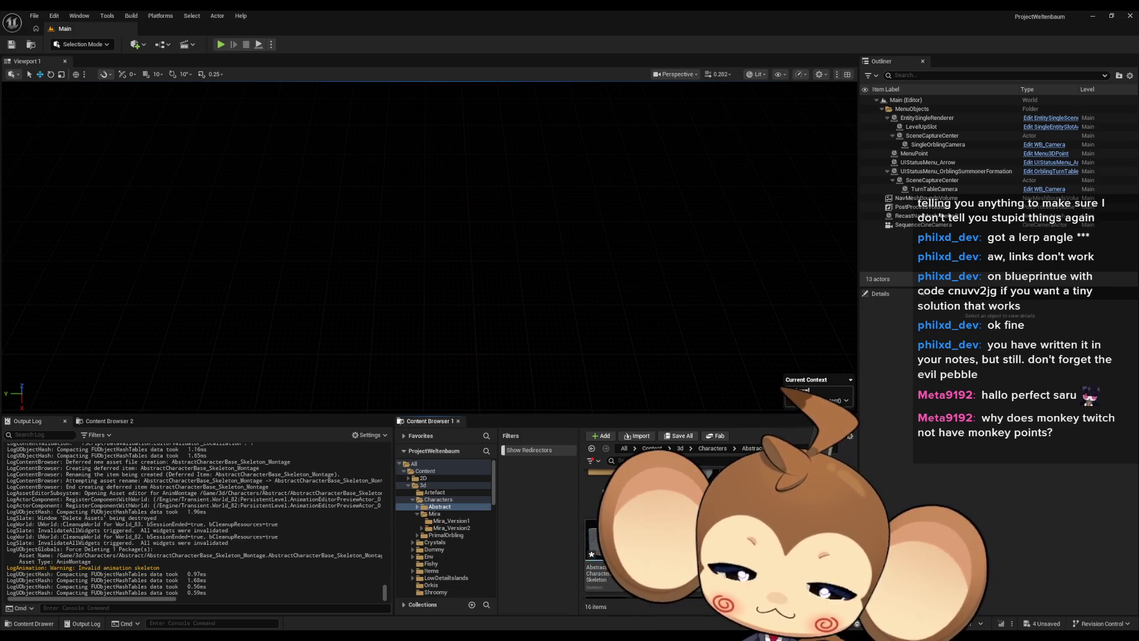
right_click(791, 482)
Create another AbstractCharacterBase skeleton montage and immediately force-delete it.
mouse_move(838, 172)
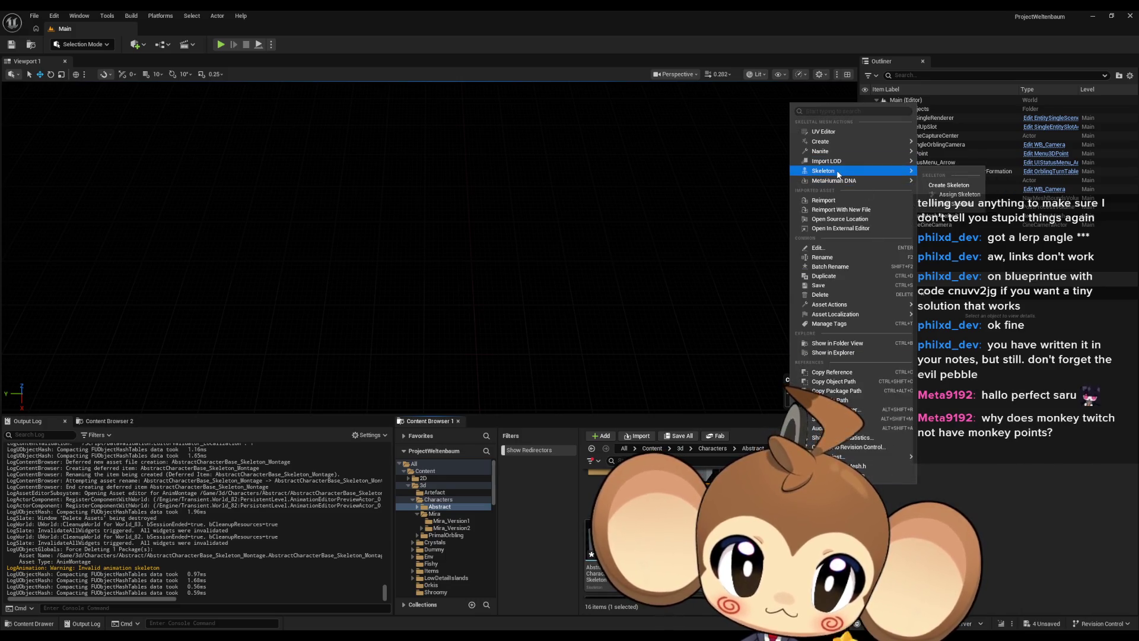
mouse_move(833, 141)
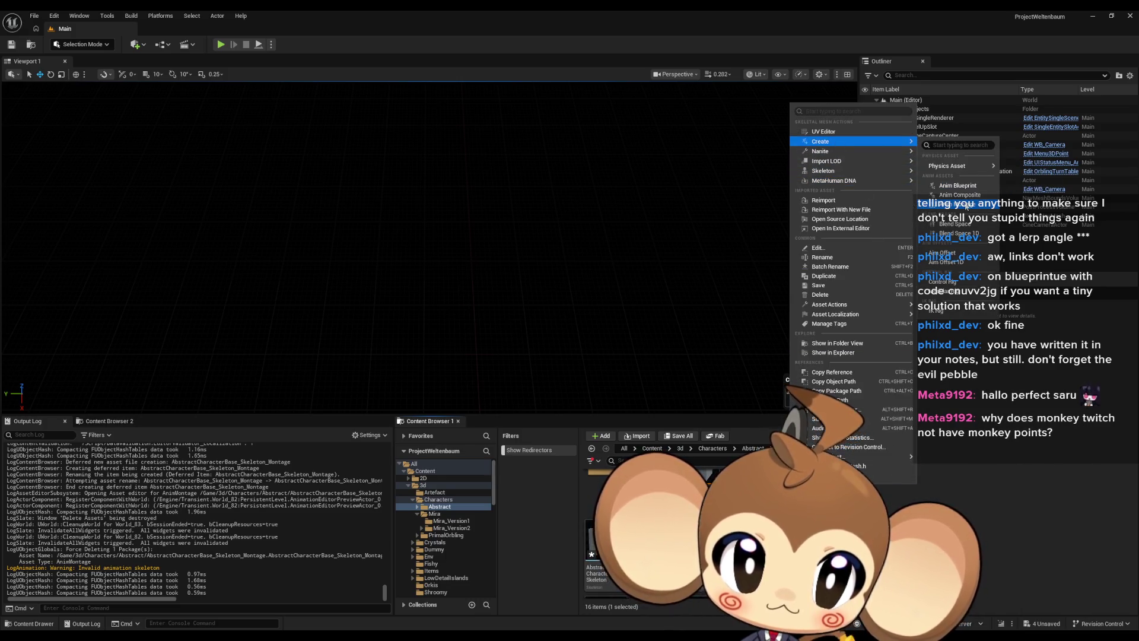
click(977, 207)
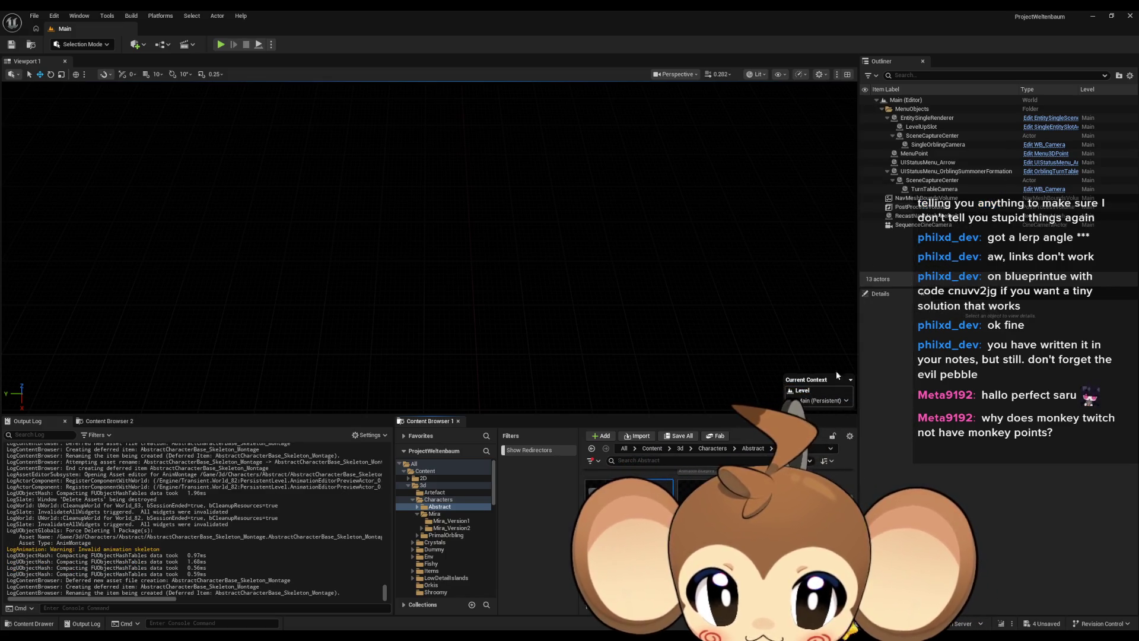
key(Return)
key(Delete)
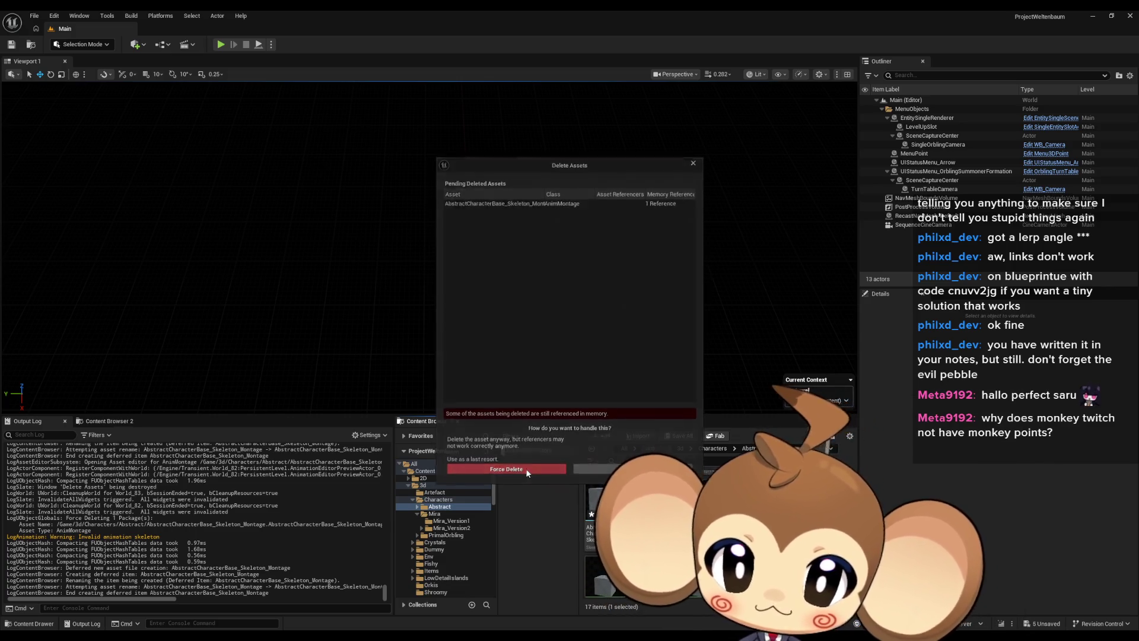
click(526, 468)
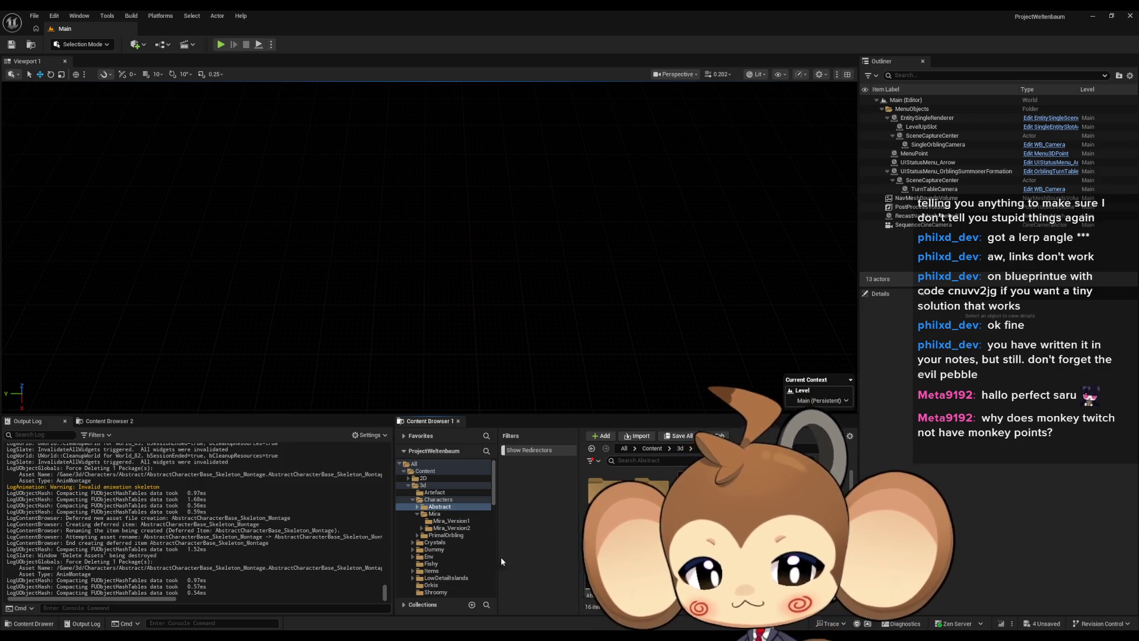
Minimize the Abstract_Character_AnimBP editor, go up to Characters and open the Mira folder.
mouse_move(466, 636)
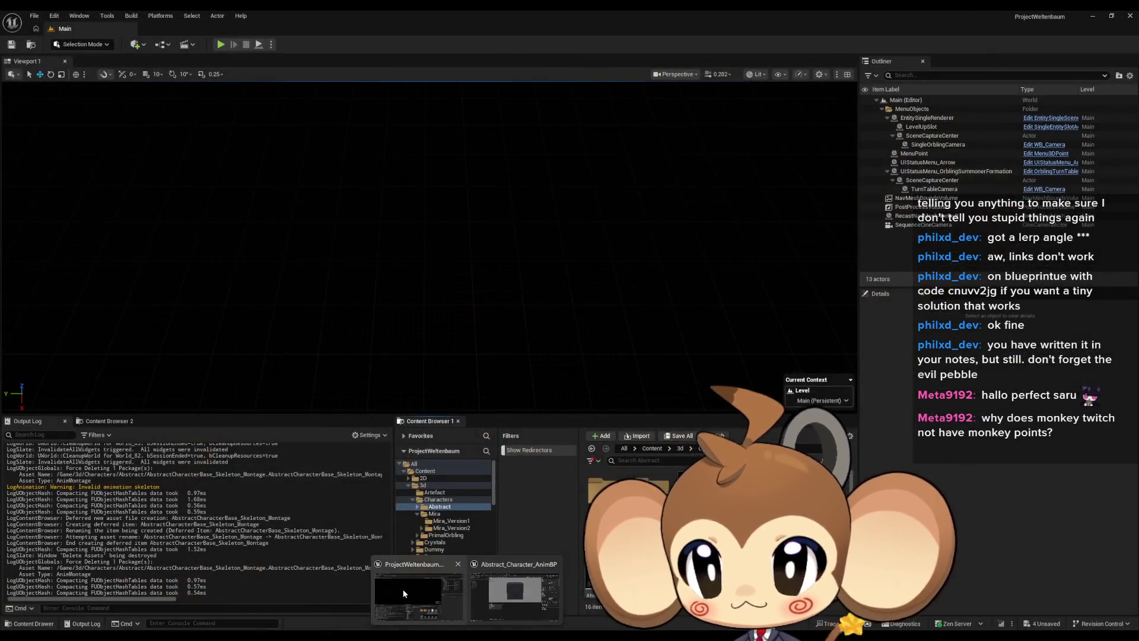
click(515, 590)
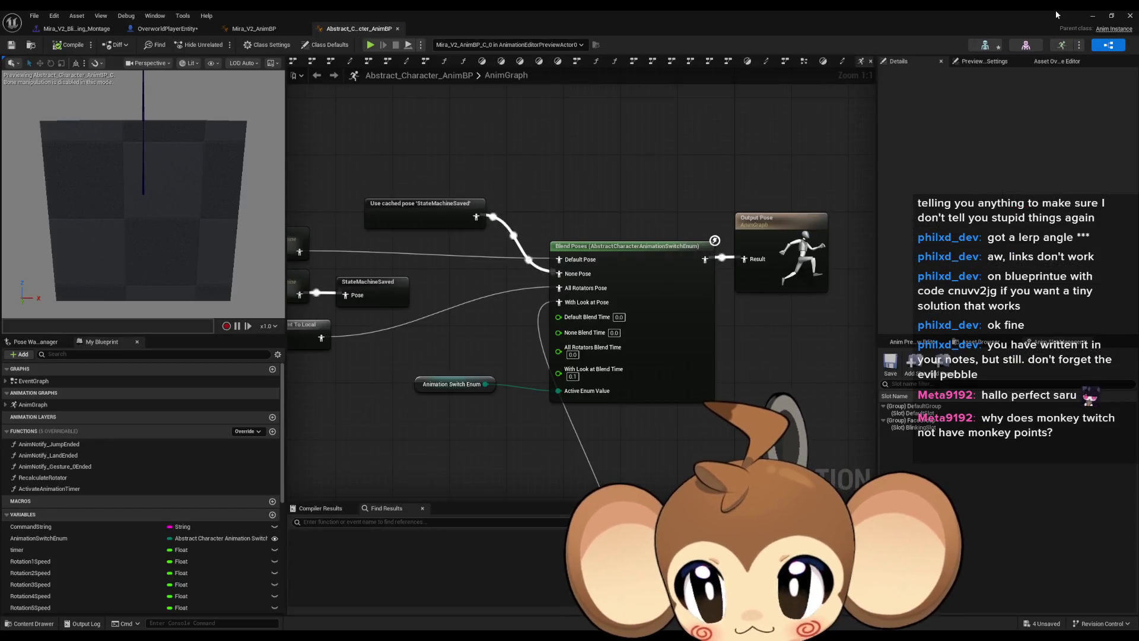
click(1093, 15)
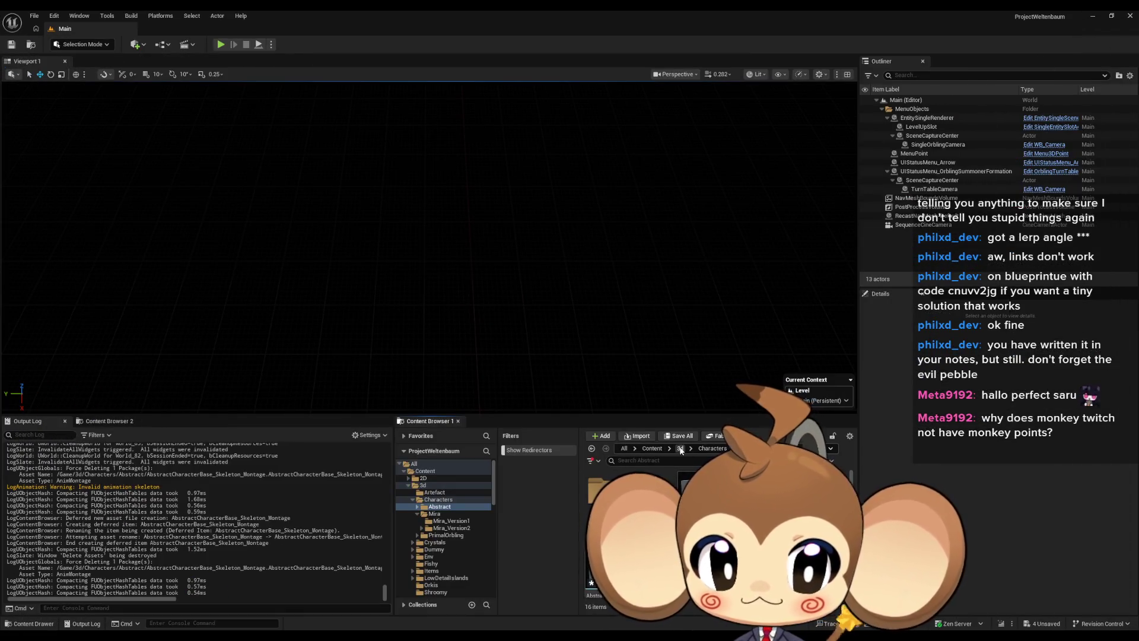
click(712, 448)
double_click(662, 497)
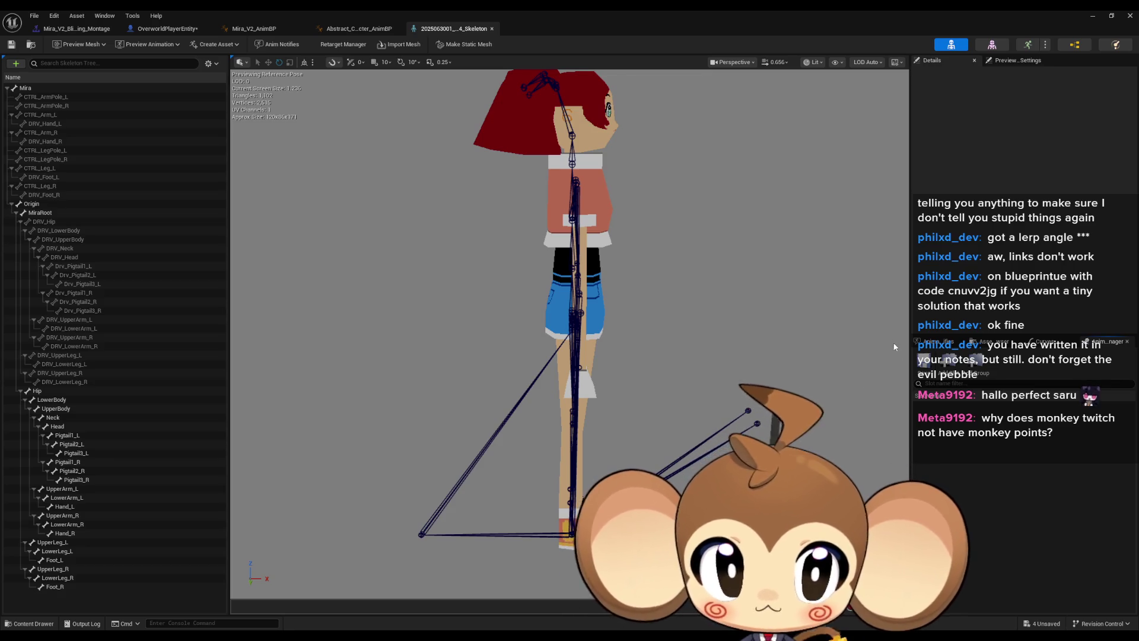
Look over the Mira skeleton's Anim Curves and Anim Slots, then show its retargeting settings.
click(1046, 341)
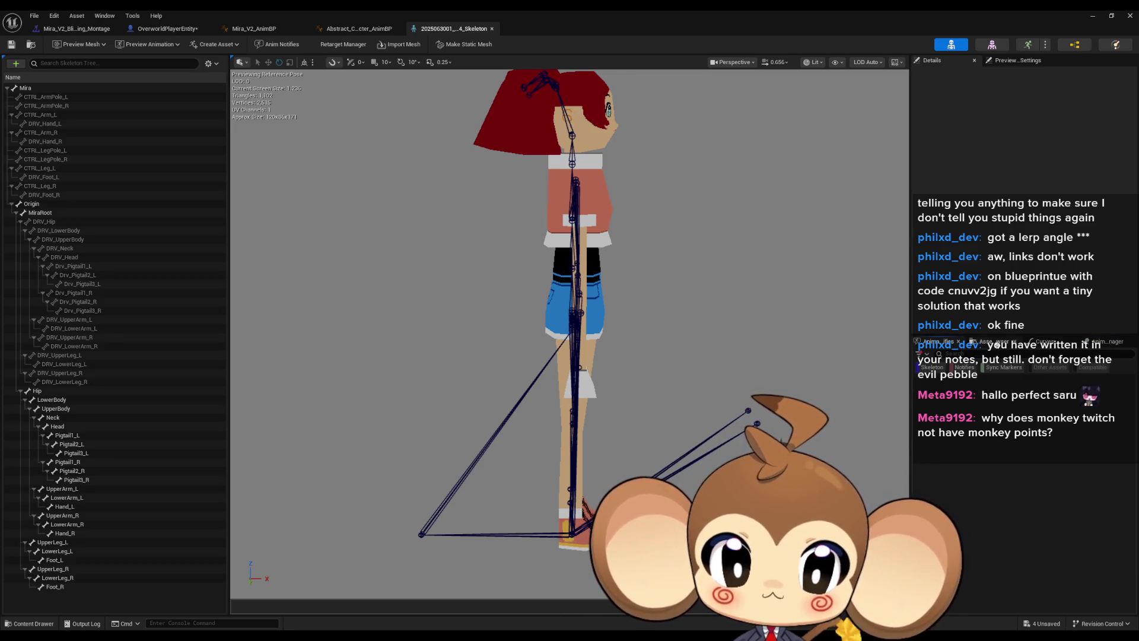
click(1097, 341)
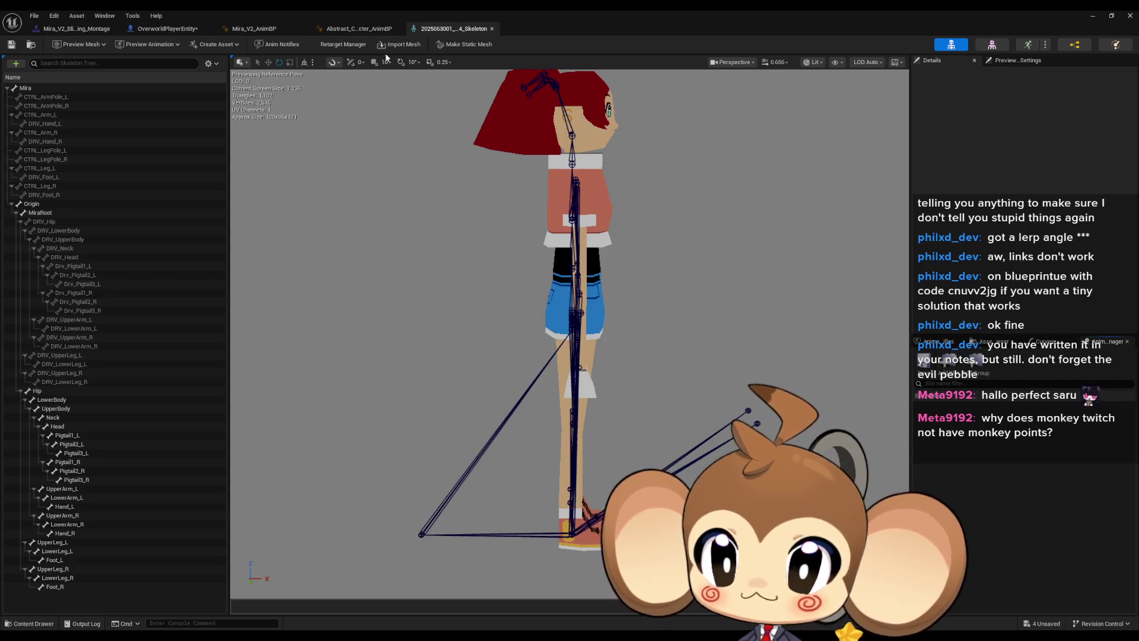
click(341, 45)
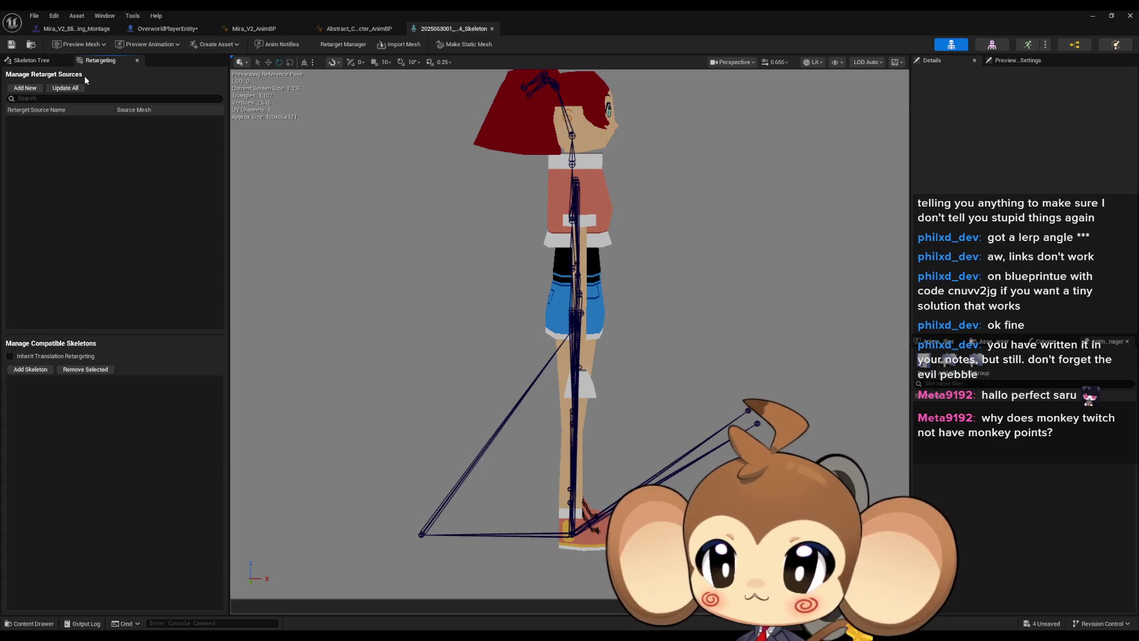
click(26, 88)
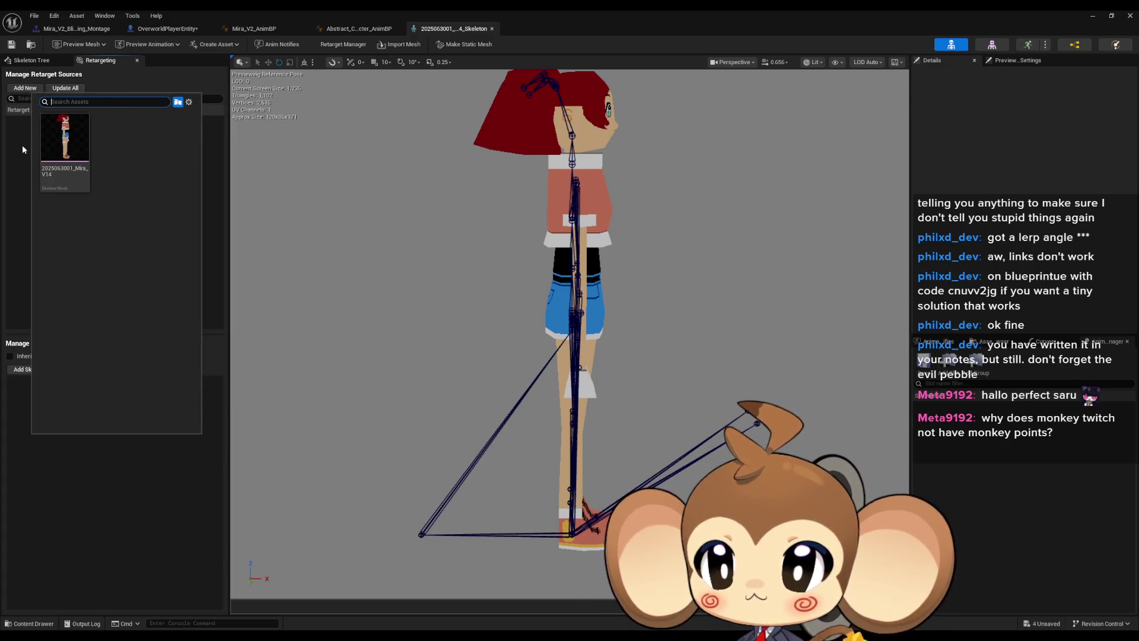
click(69, 142)
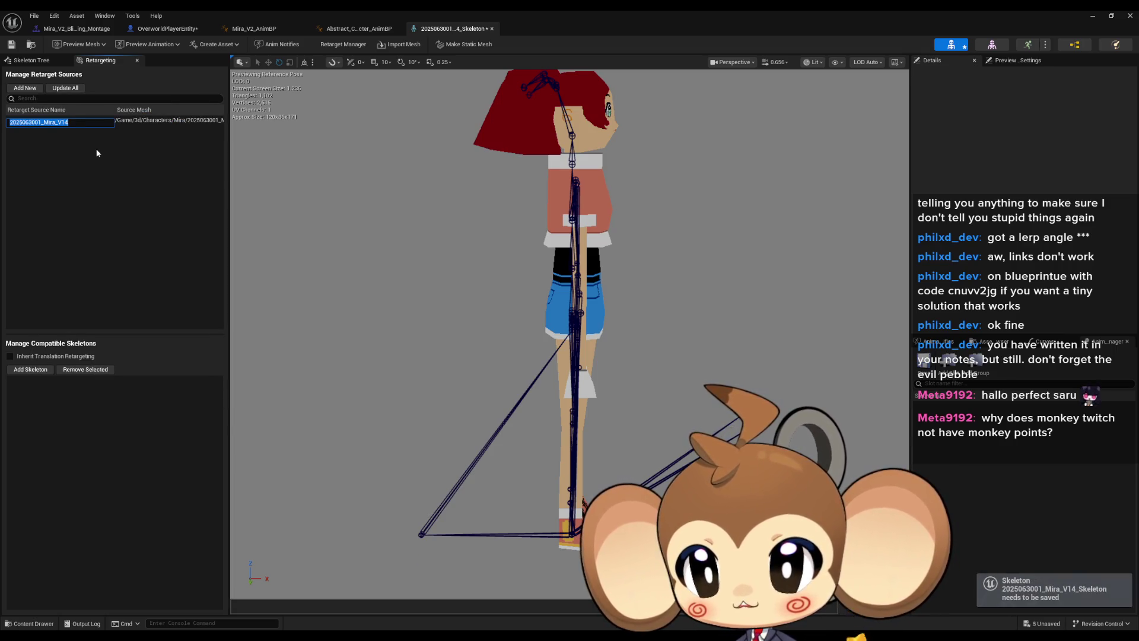
click(126, 145)
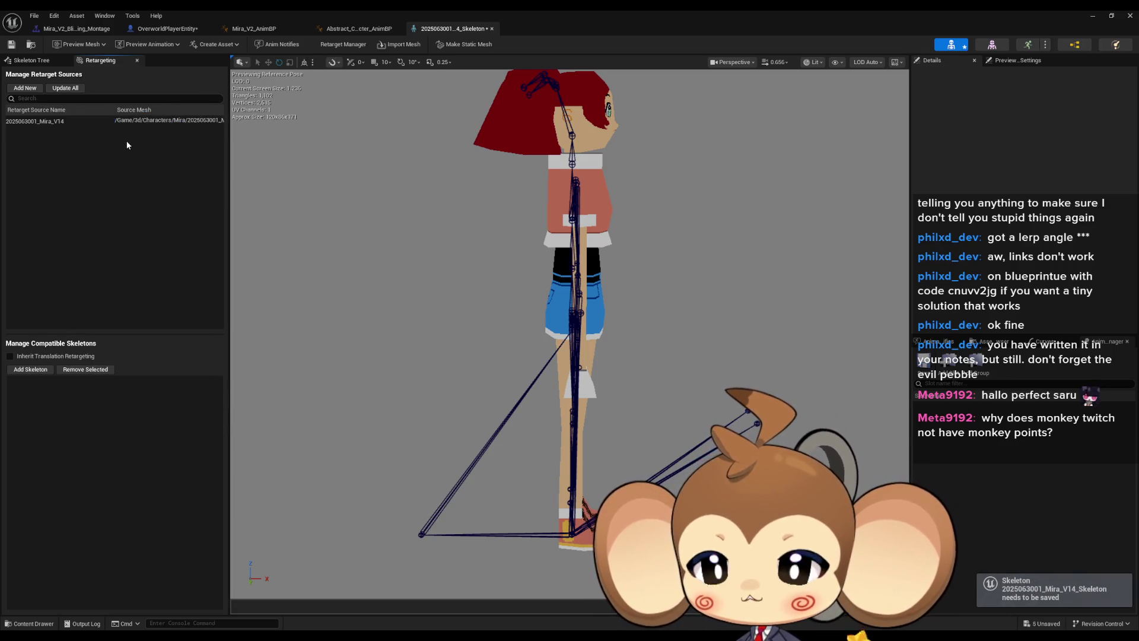
right_click(67, 123)
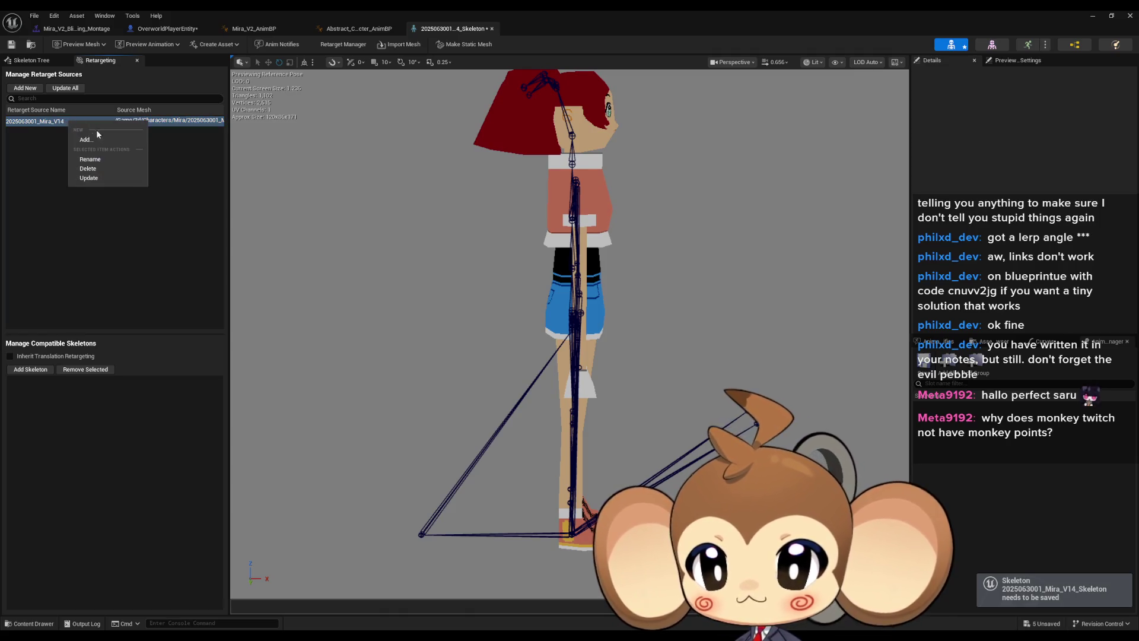
click(91, 169)
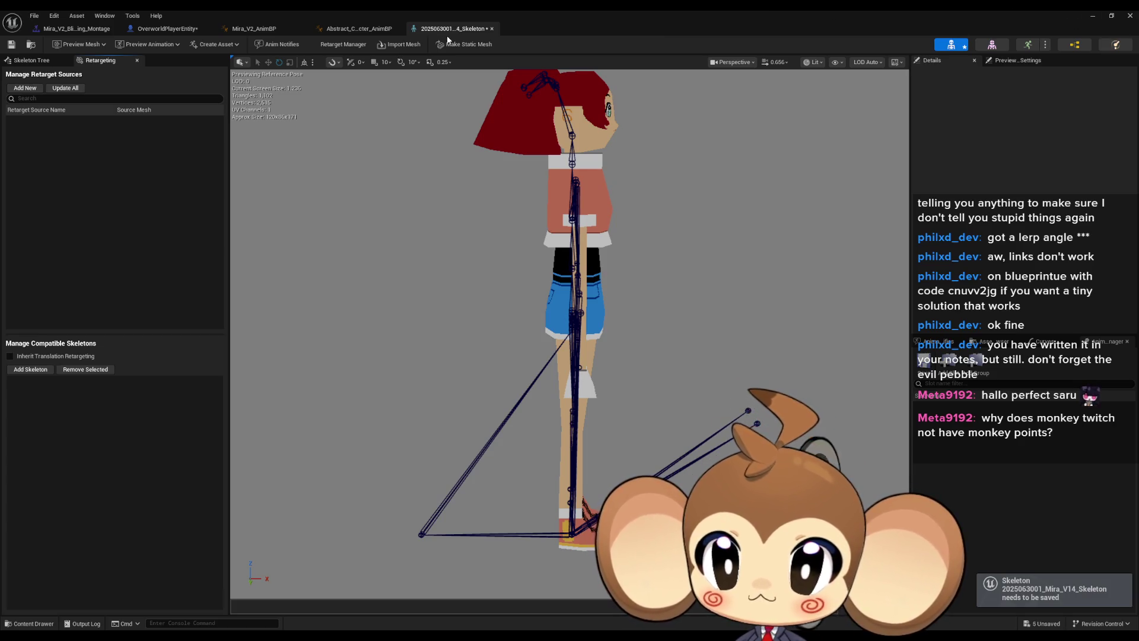
double_click(453, 14)
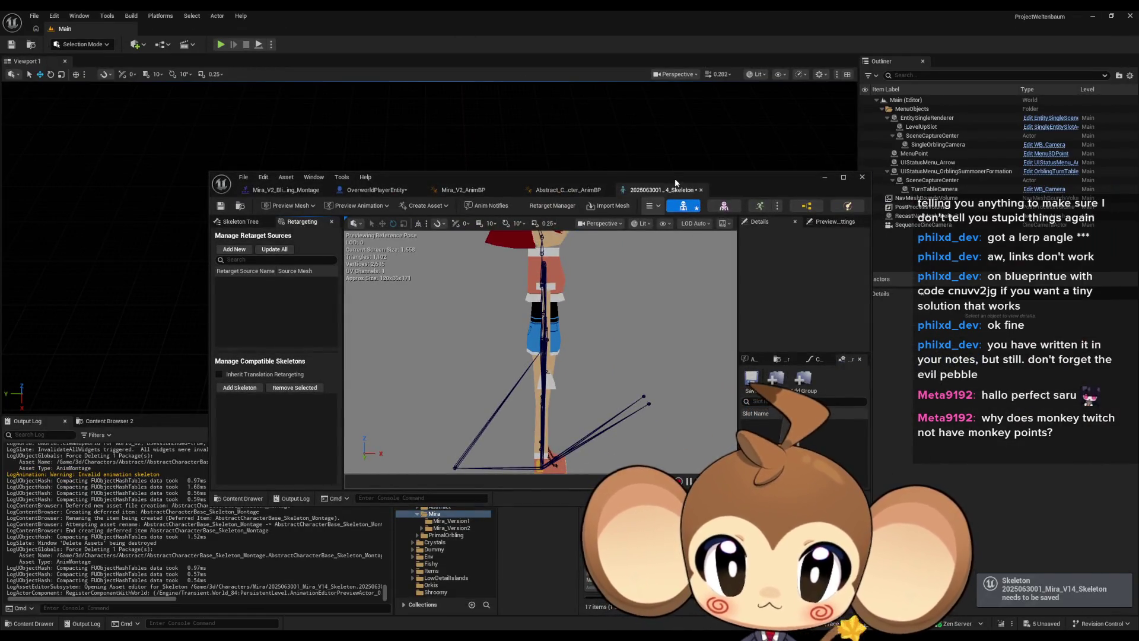
Close the V14 skeleton, open Mira_V2_Skeleton from Mira_Version2 and show its Anim Notifies.
click(700, 190)
click(450, 527)
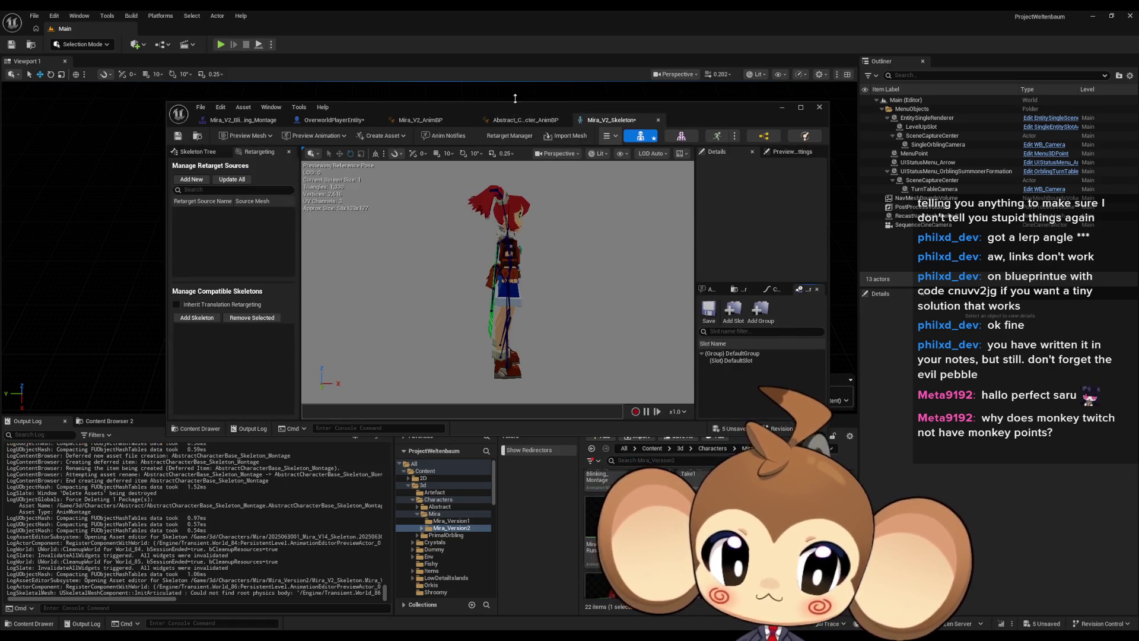
double_click(473, 105)
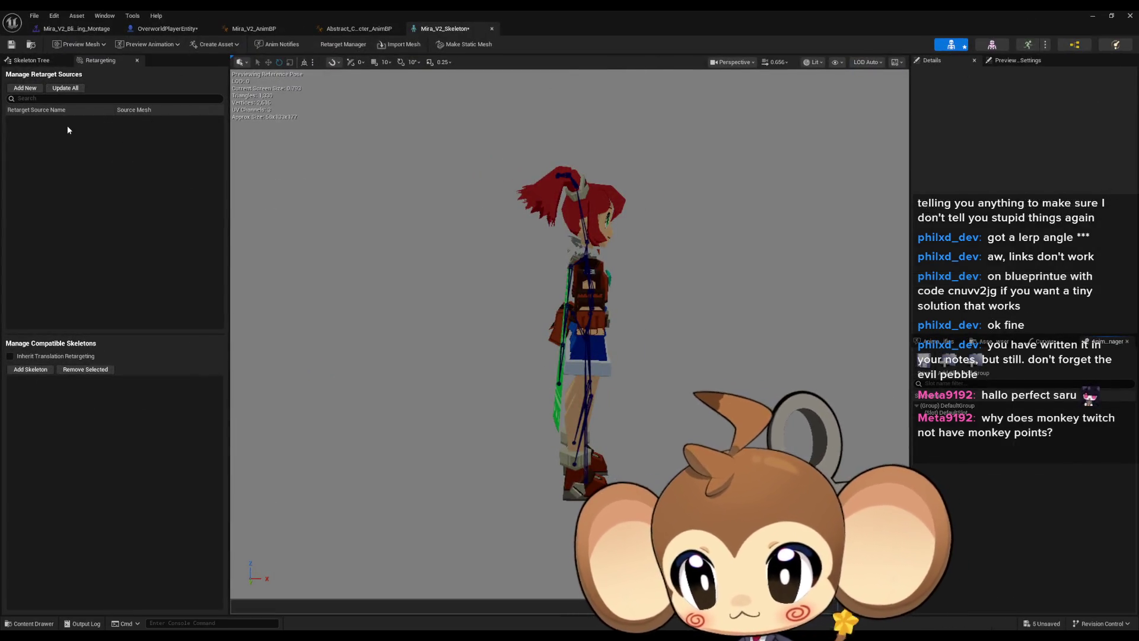
click(40, 62)
click(99, 60)
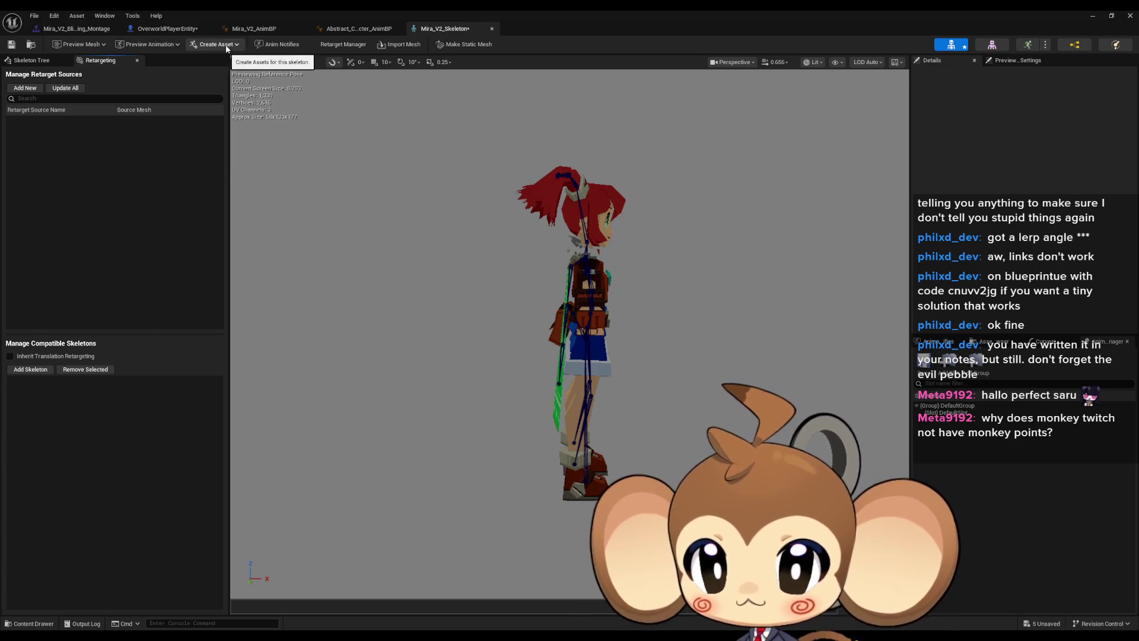
click(291, 47)
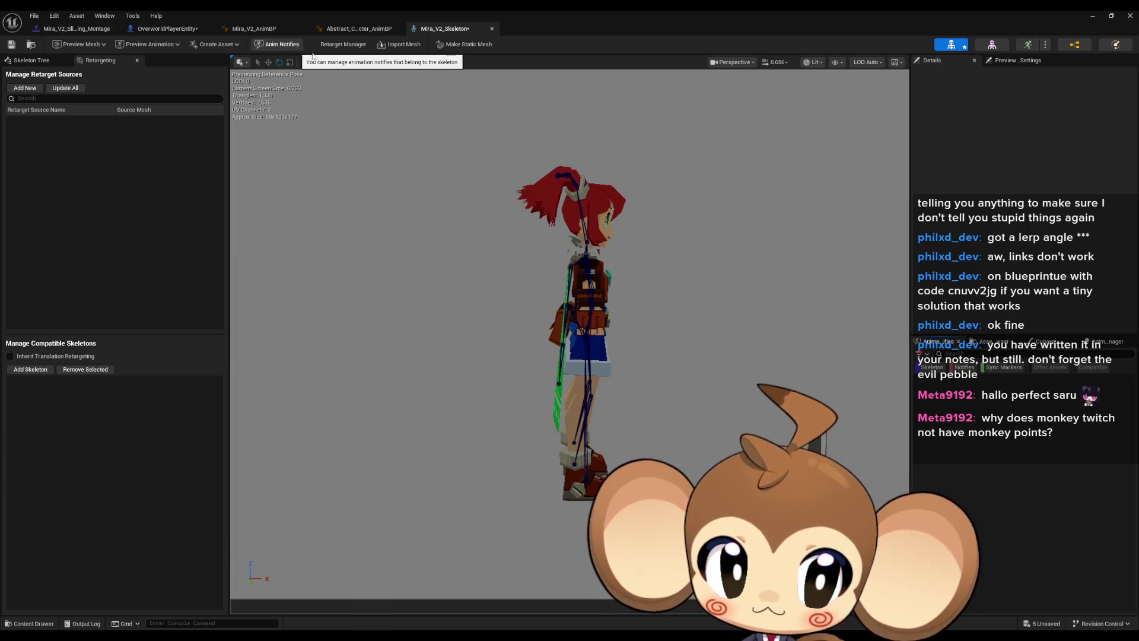
Add a new anim notify named 'test' to Mira_V2_Skeleton and save the skeleton.
right_click(965, 391)
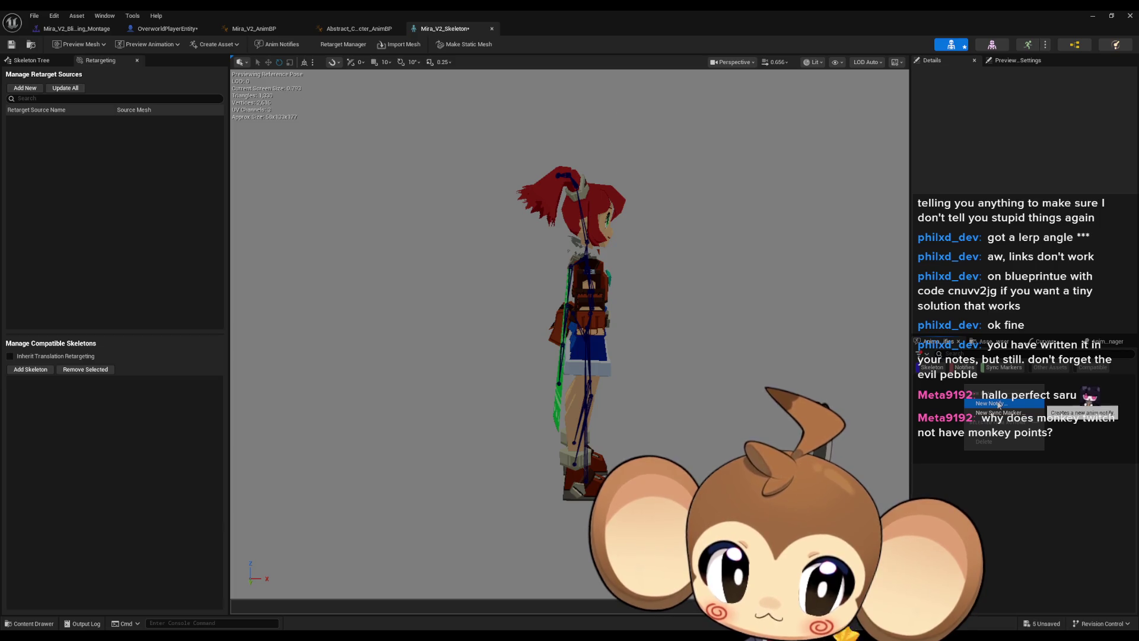
click(1028, 482)
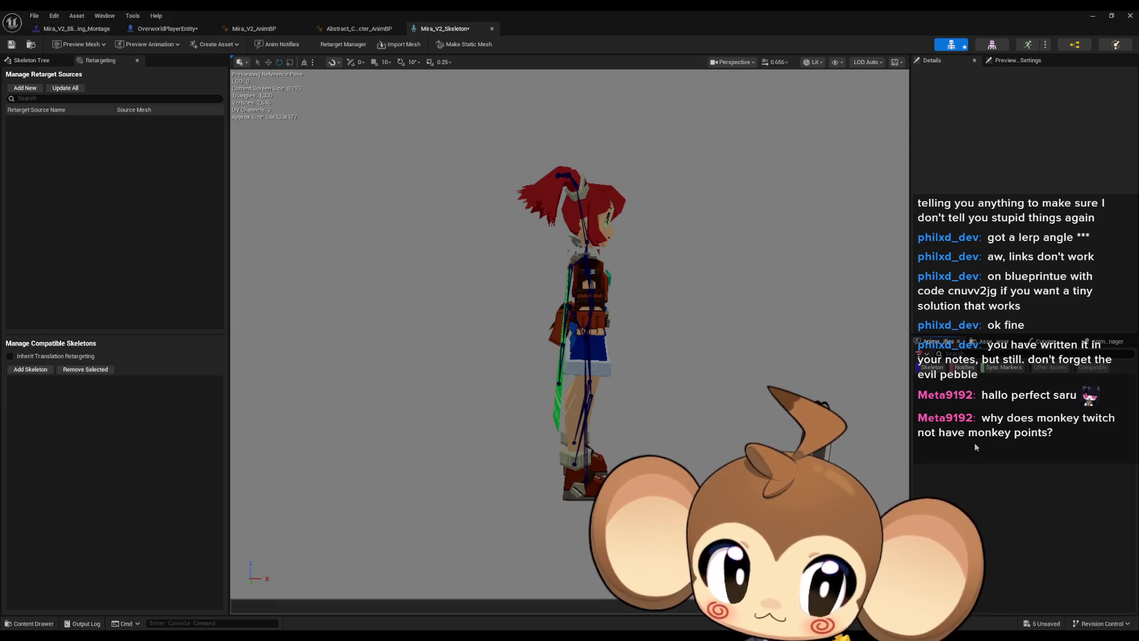
click(1107, 342)
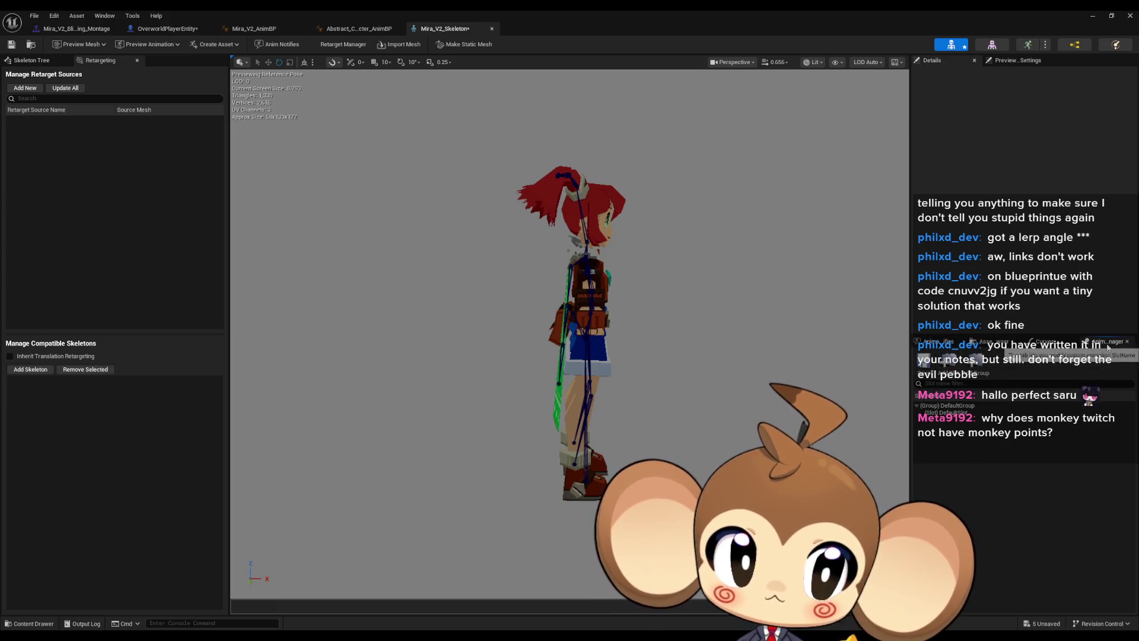
click(935, 346)
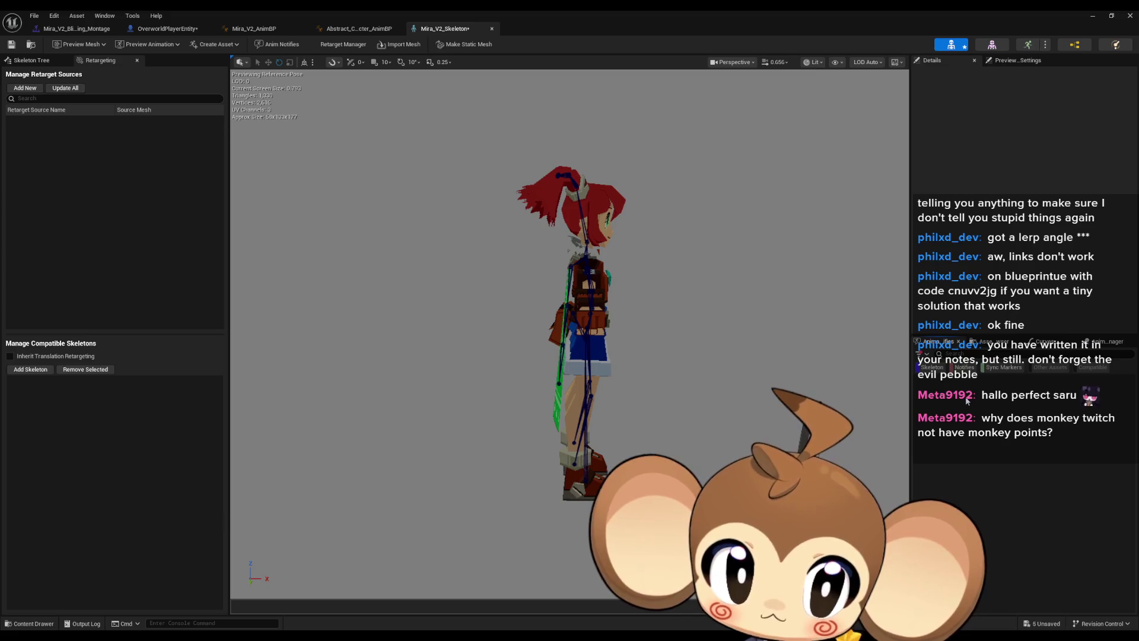
right_click(959, 400)
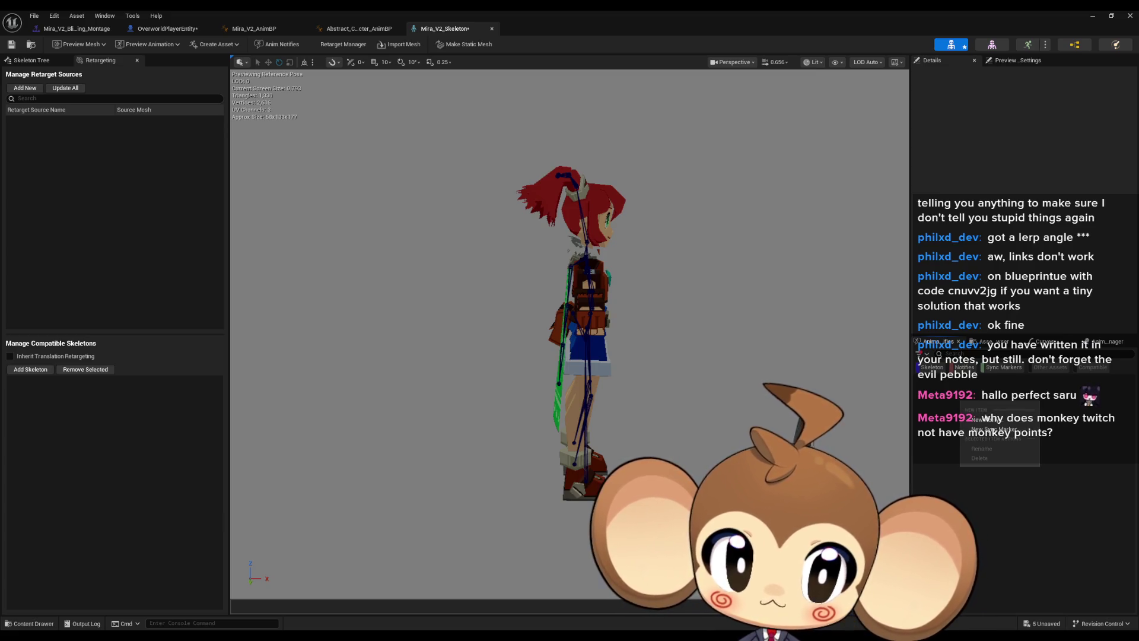
click(1019, 422)
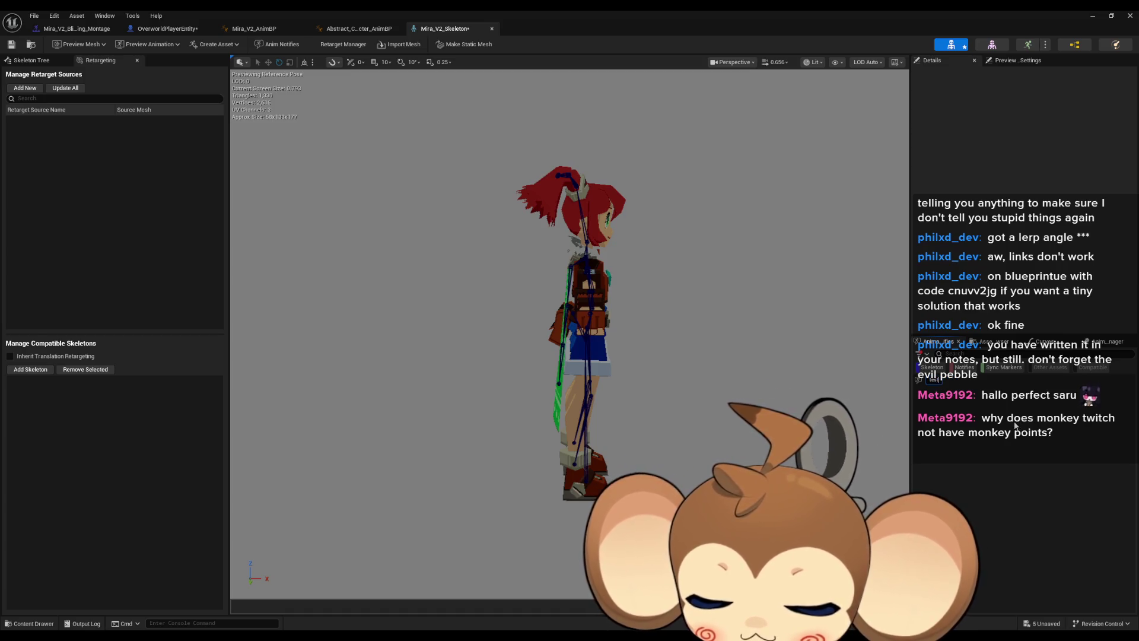
text(ertest)
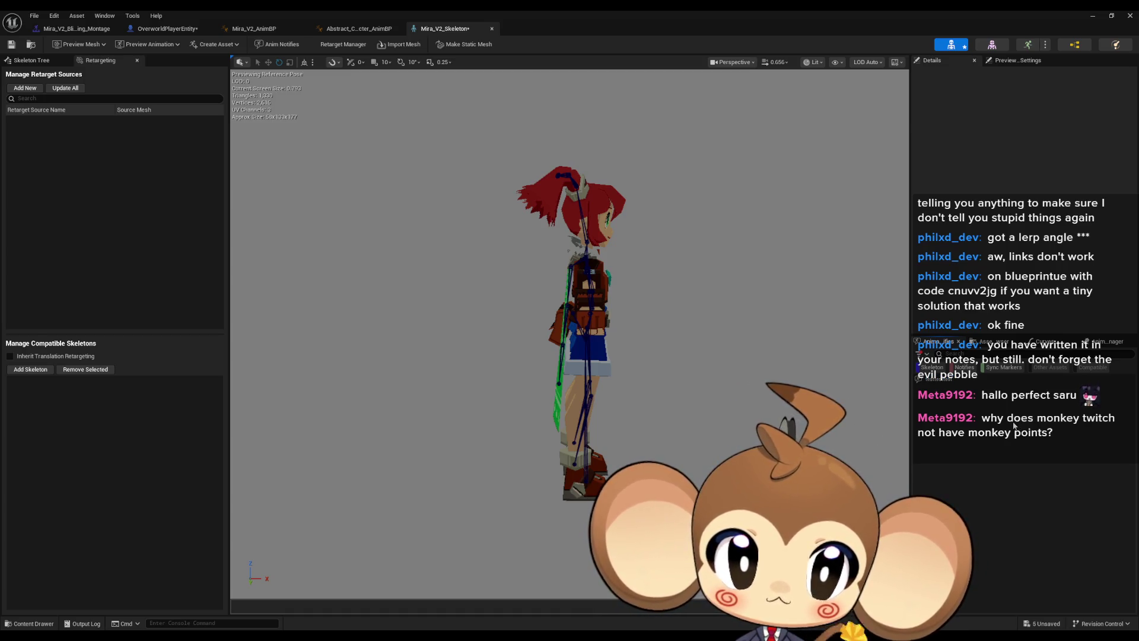
click(10, 43)
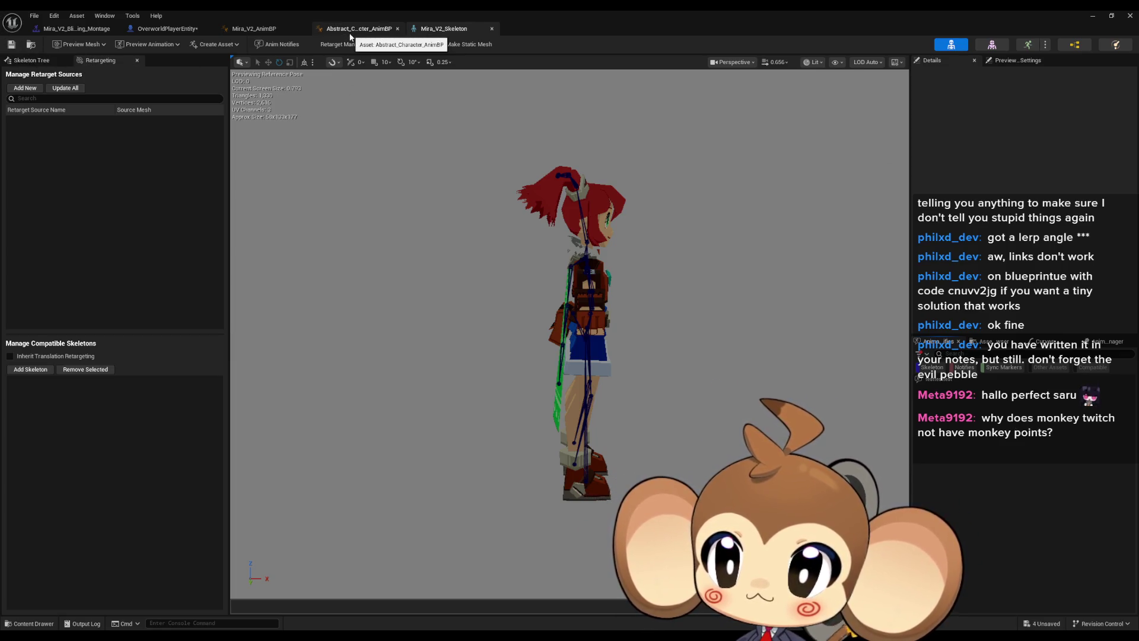
double_click(401, 10)
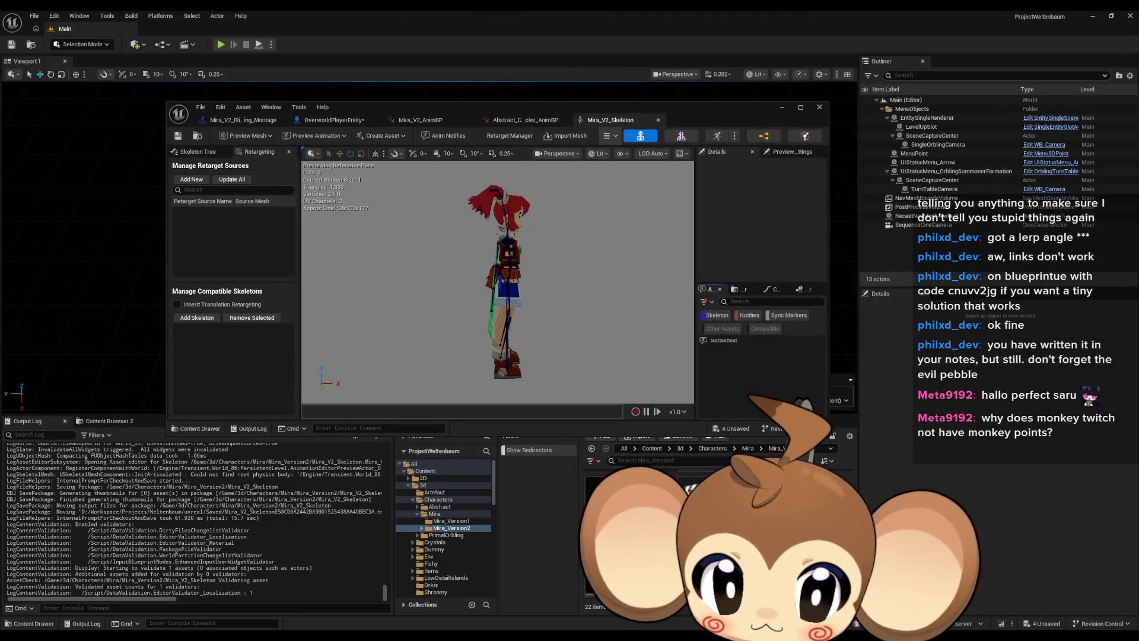
Maximize the blinking montage editor and look over its sections and anim slots.
click(243, 119)
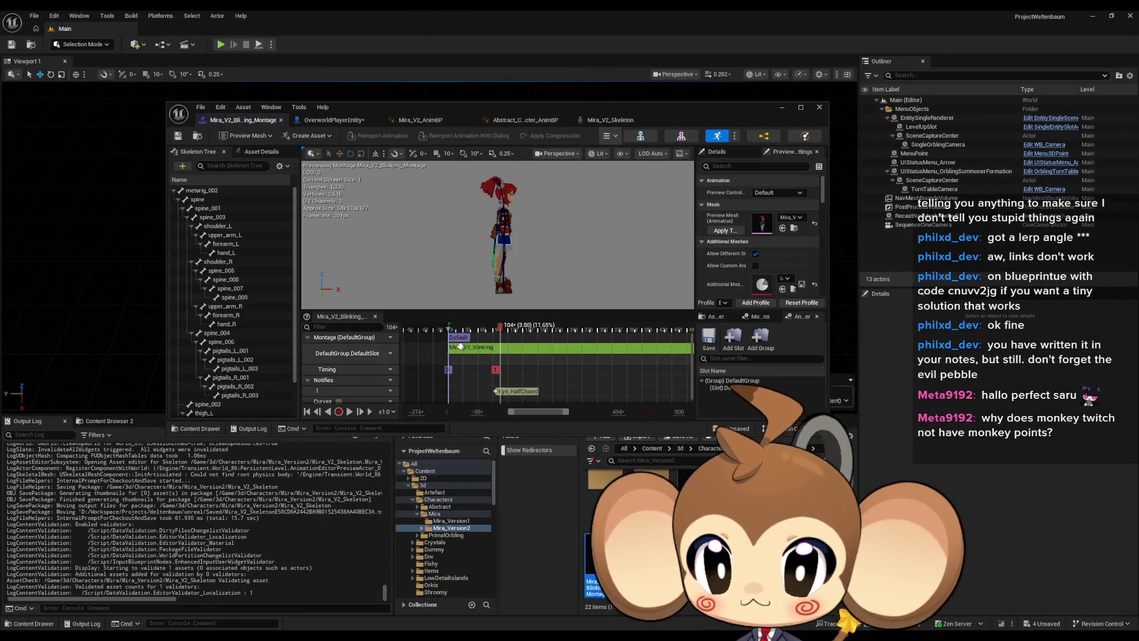
double_click(418, 112)
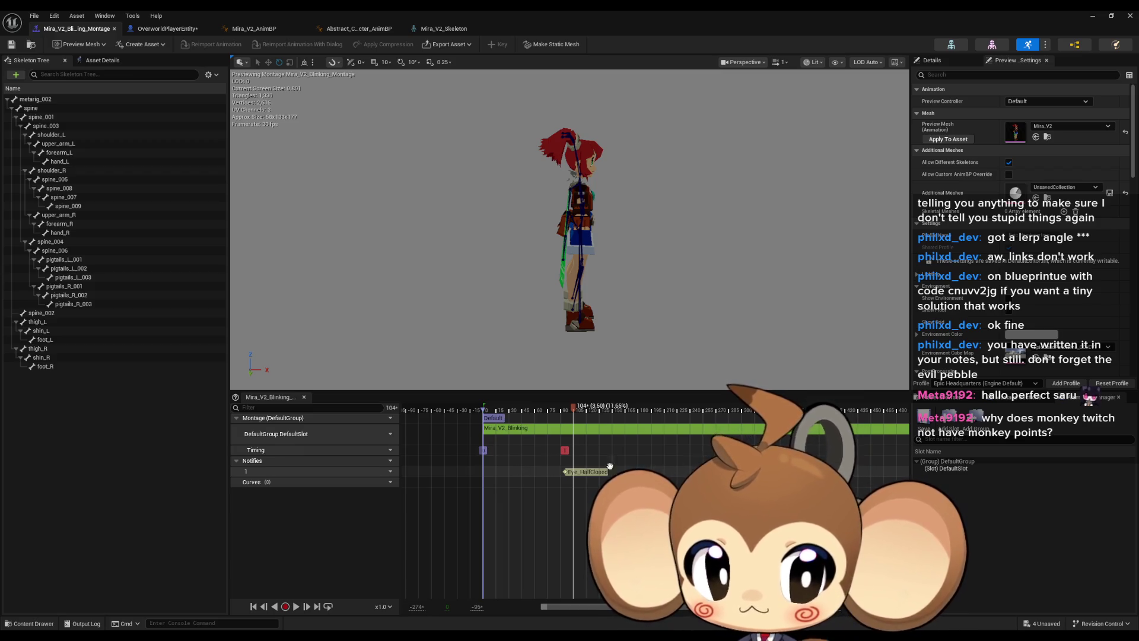
click(1009, 397)
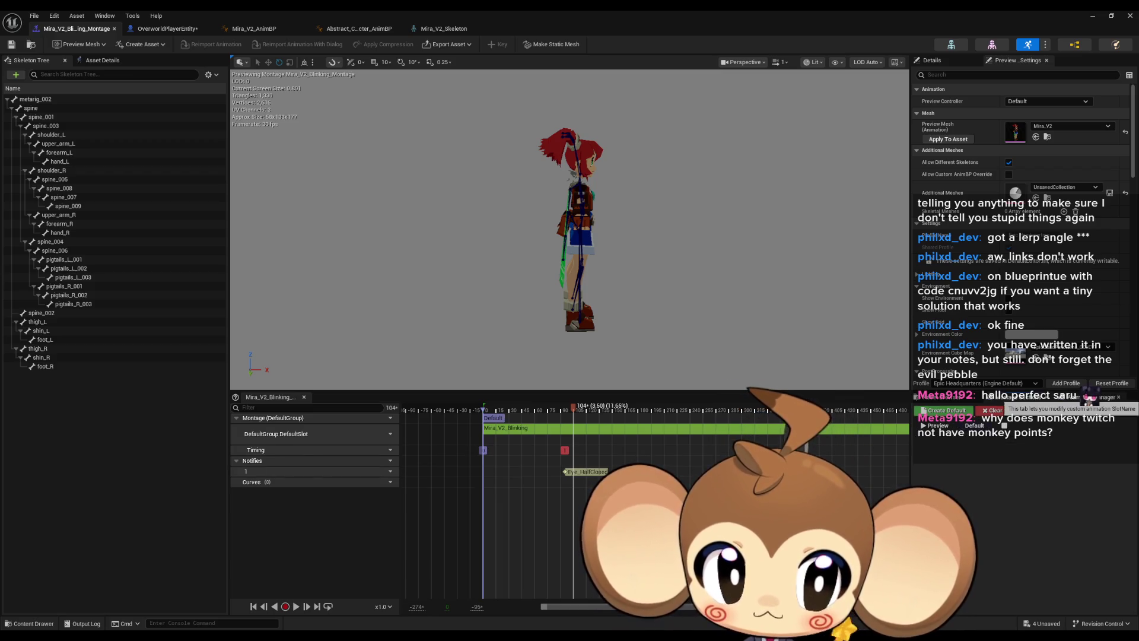
click(1091, 396)
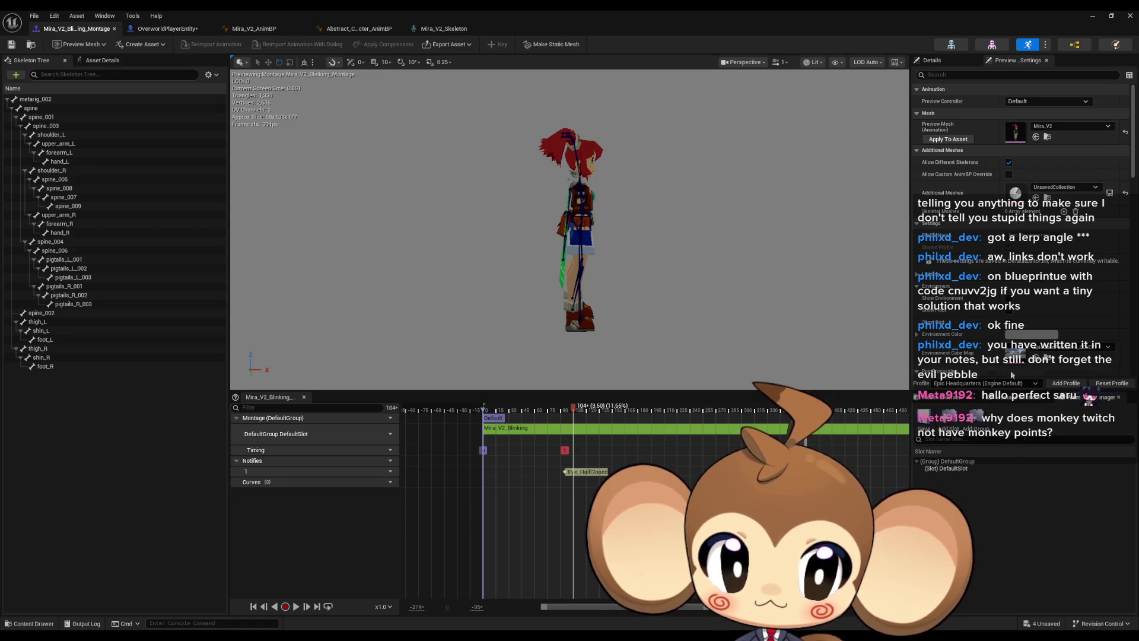
Remove the Print String and Play Anim Montage nodes from OverworldPlayerEntity and compile it.
click(167, 30)
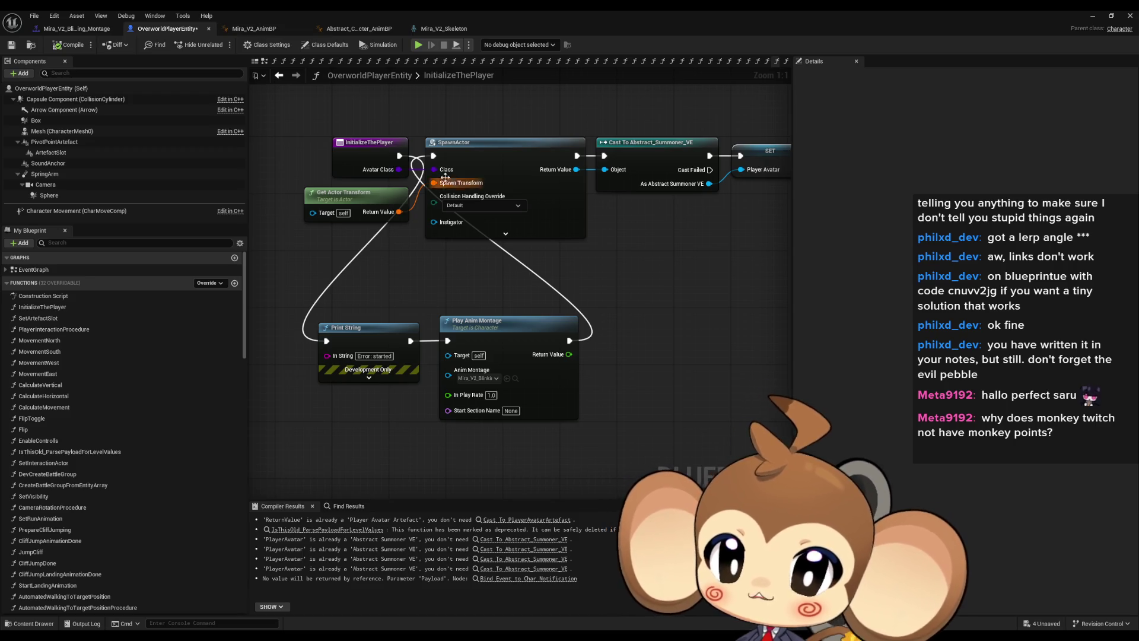
key(ctrl+z)
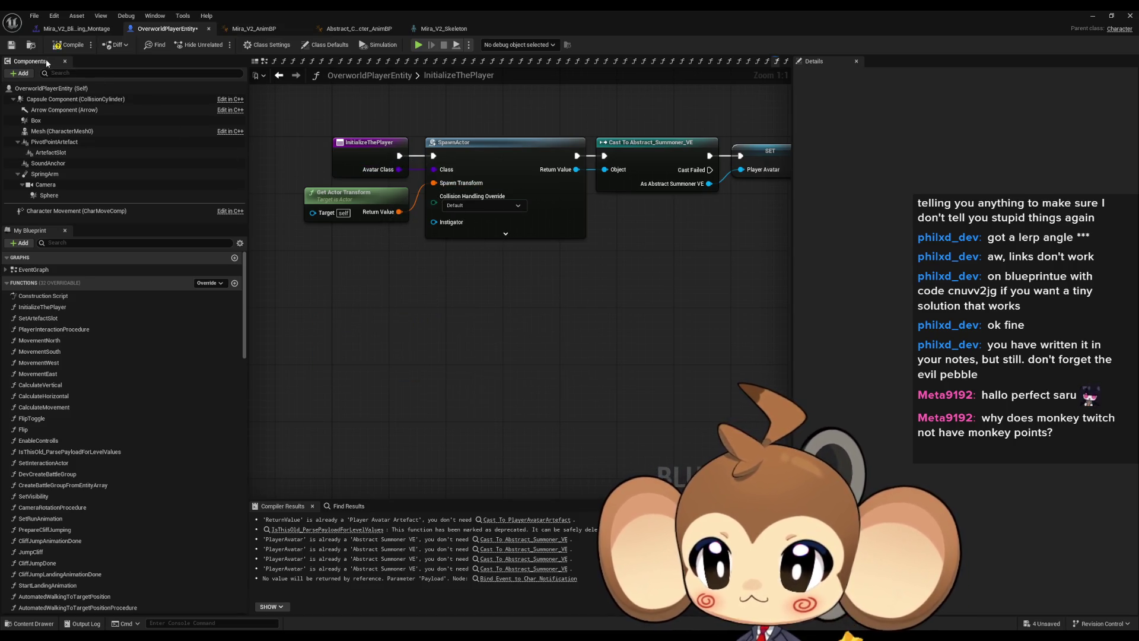
key(F7)
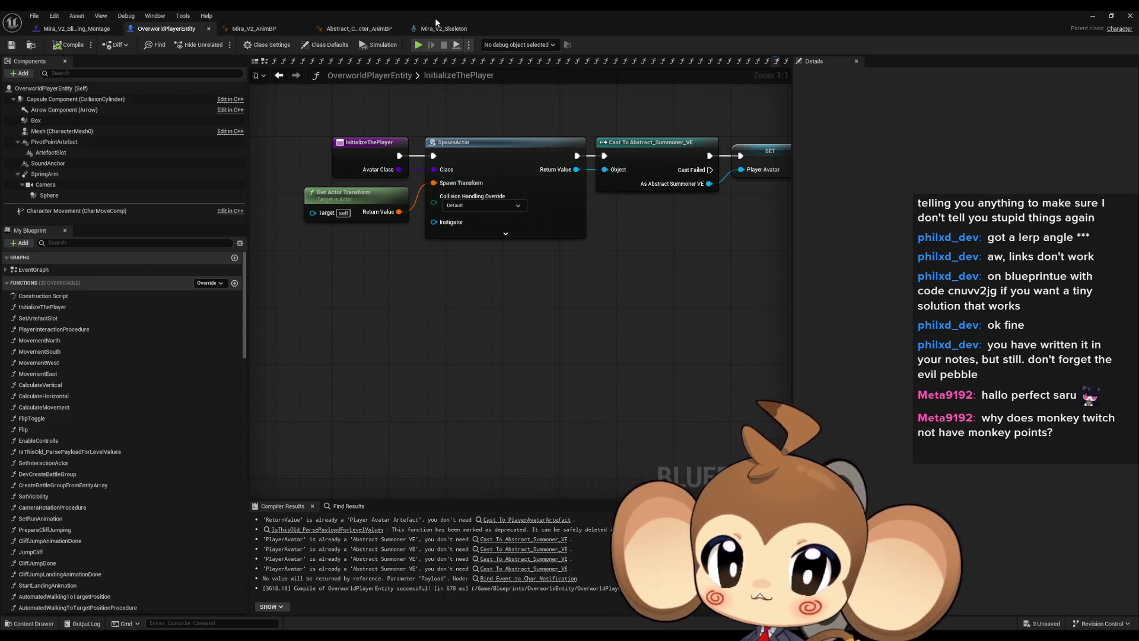
double_click(376, 9)
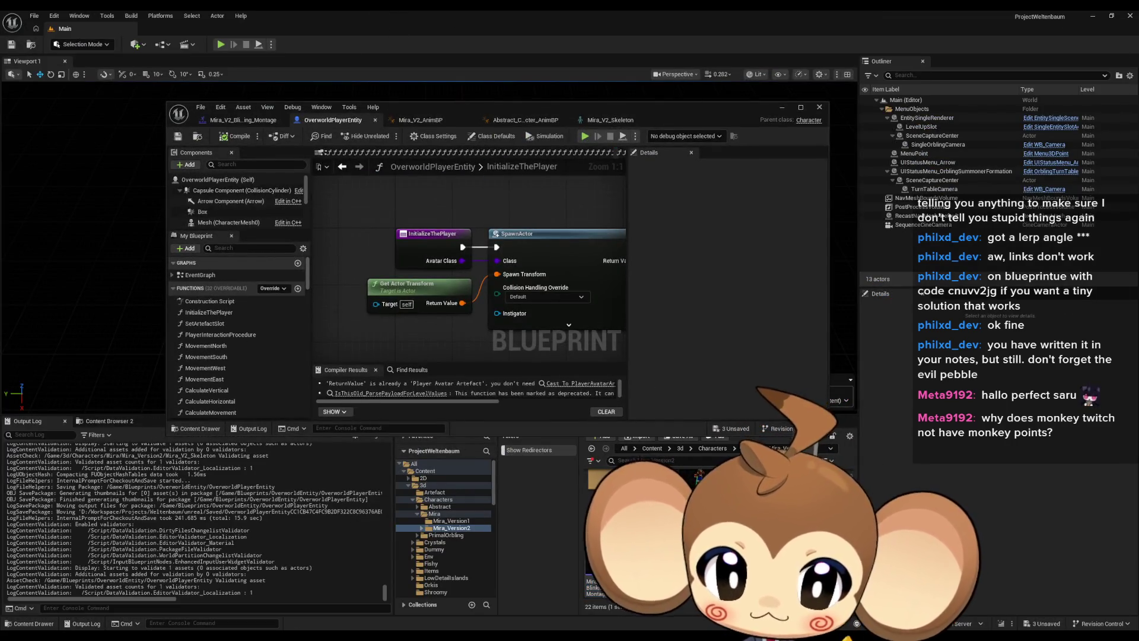
Force-delete the Mira_V2_Blinking_Montage and Mira_V2_Blinking animation assets.
key(Delete)
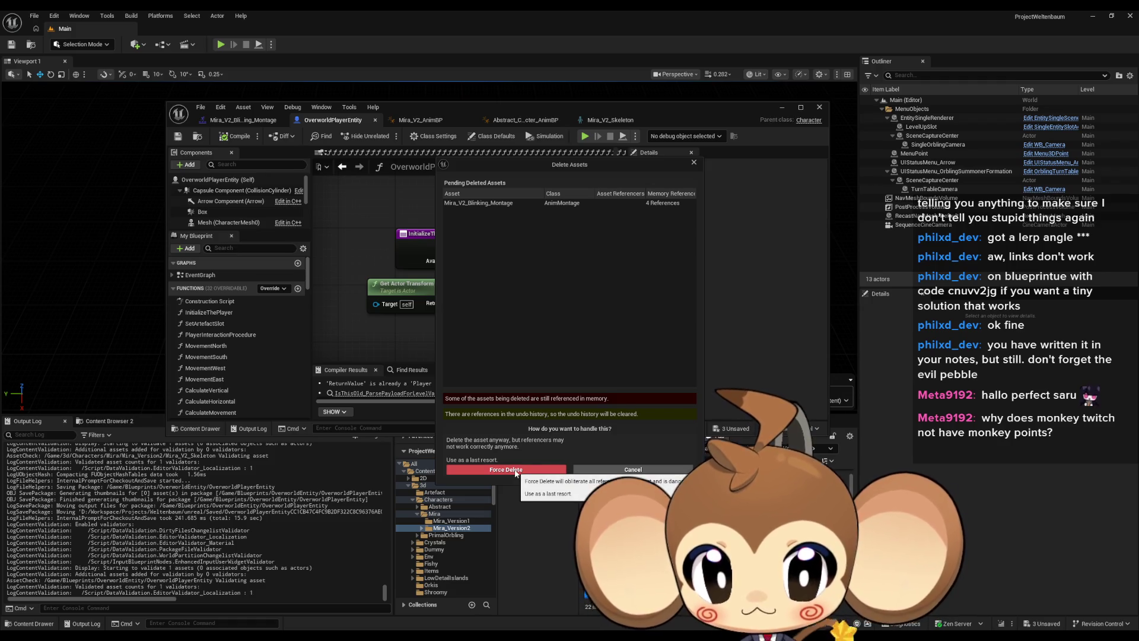
click(514, 470)
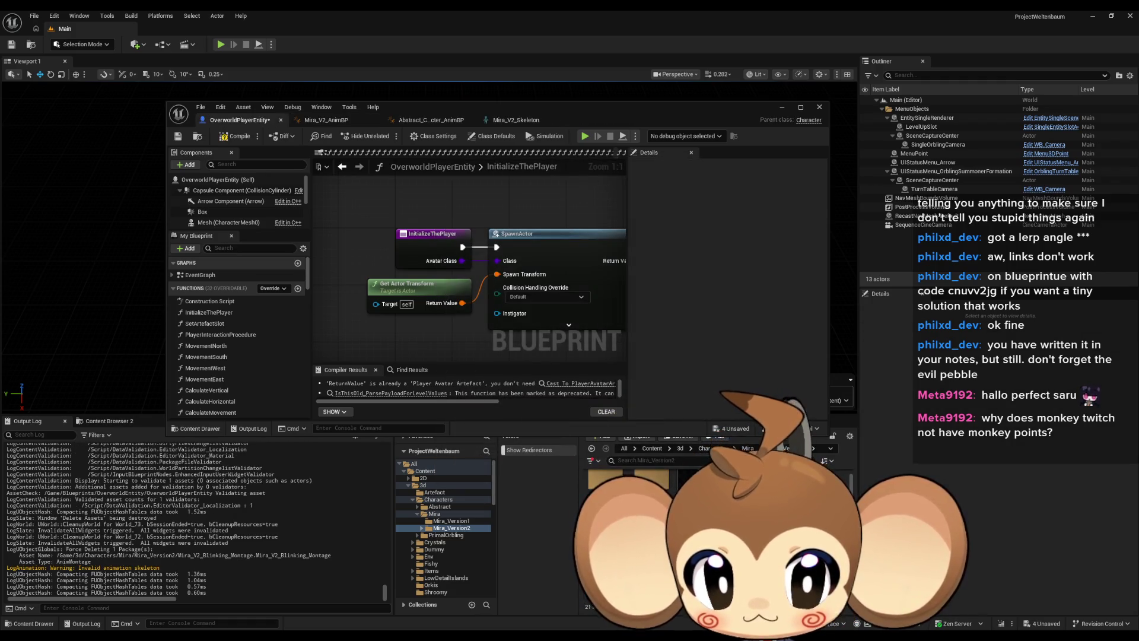
key(Delete)
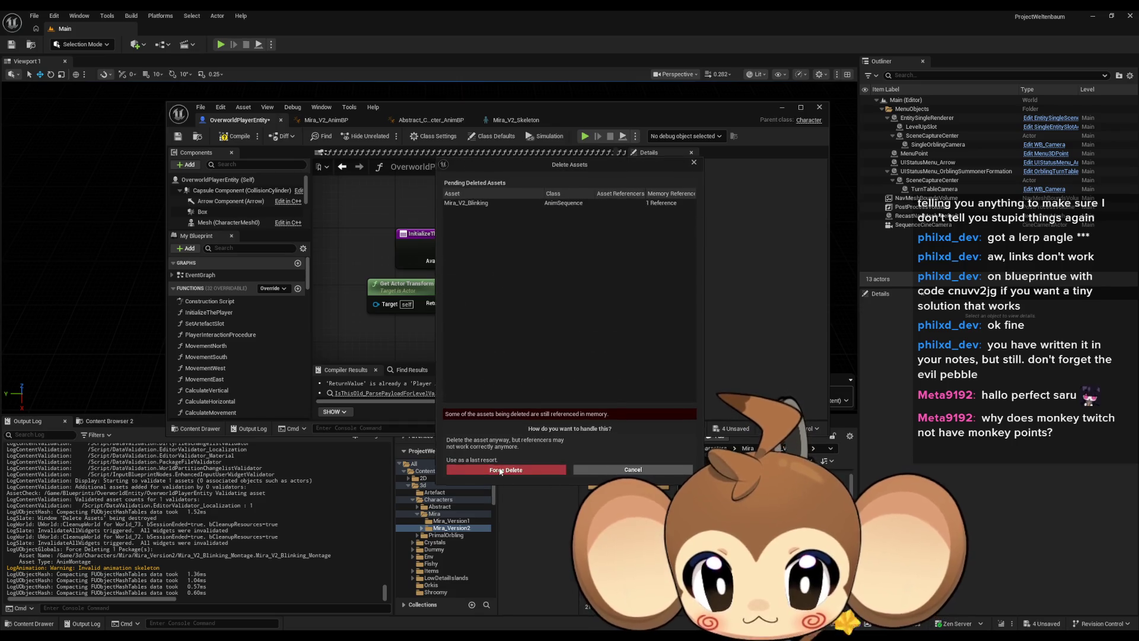
click(500, 470)
Browse the Content Browser to Characters > Abstract and save the OverworldPlayerEntity blueprint.
drag(475, 135, 391, 79)
click(712, 449)
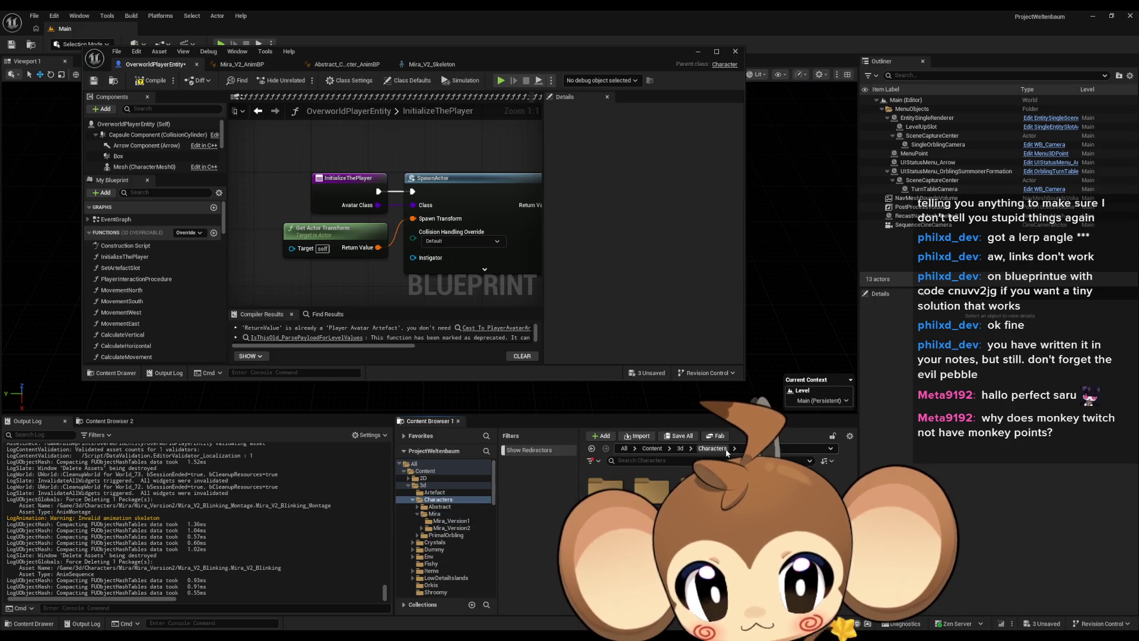
double_click(605, 484)
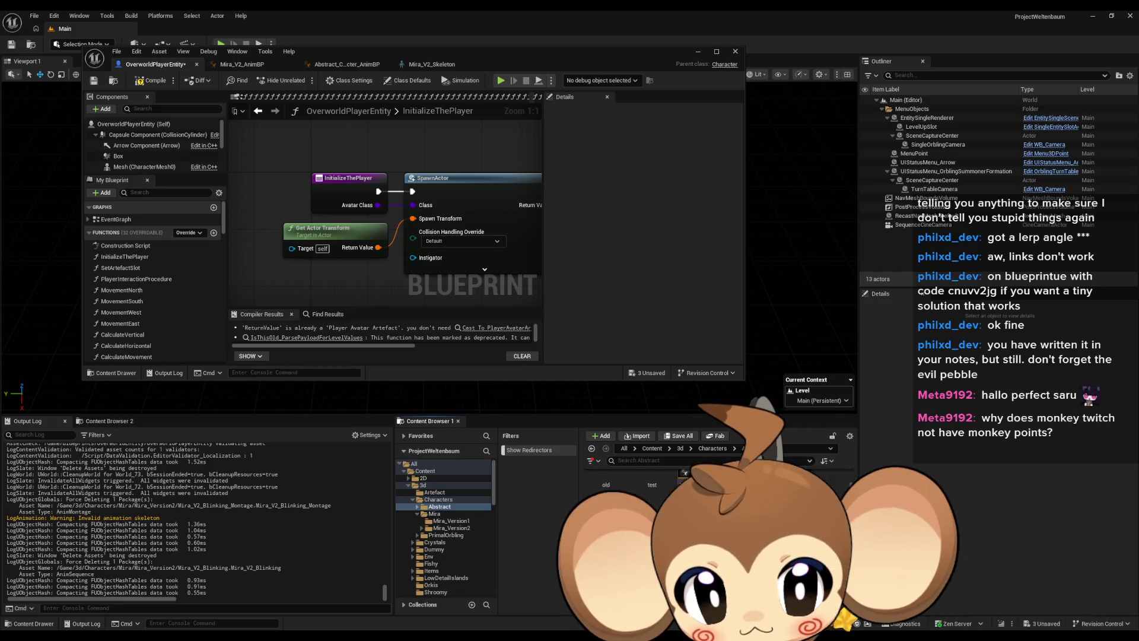
drag(330, 54, 445, 119)
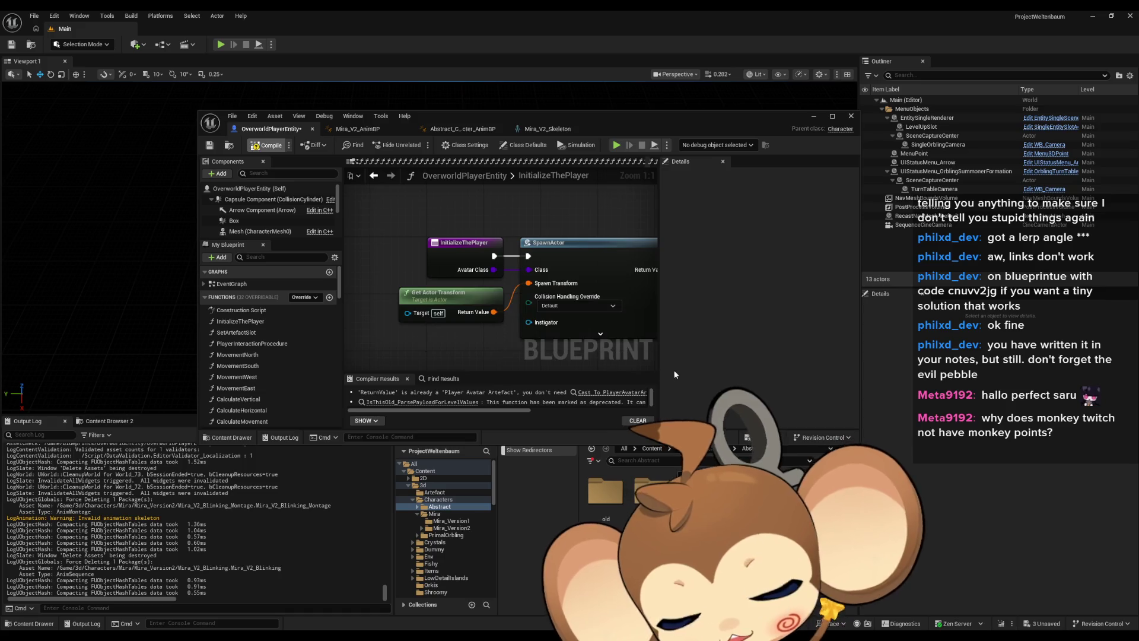
key(ctrl+s)
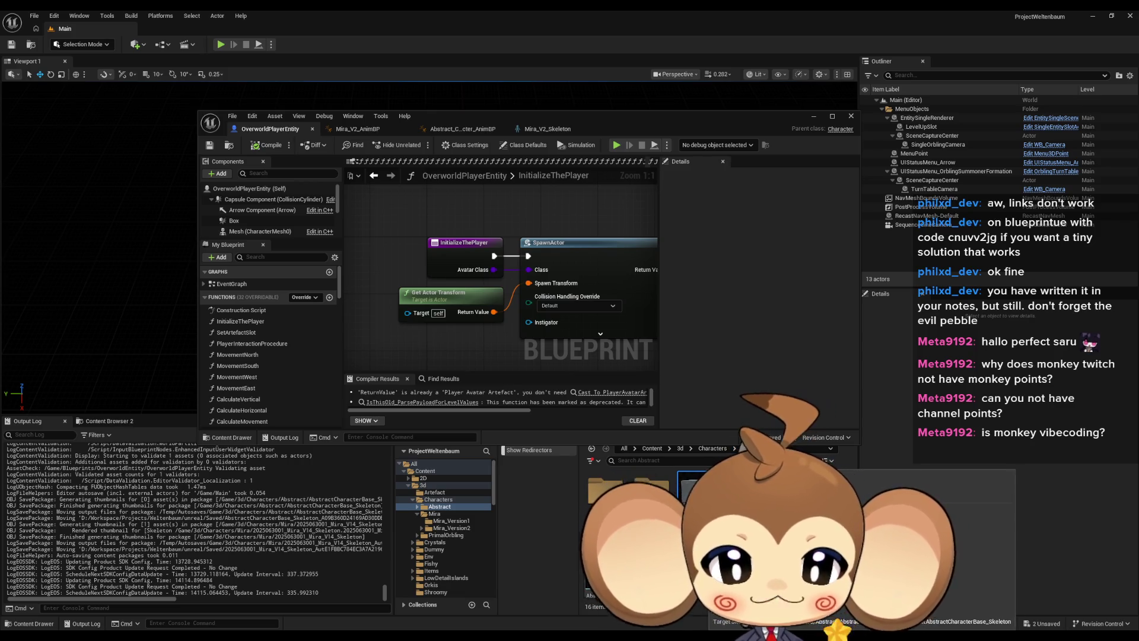
Scroll the InitializeThePlayer graph to view its SpawnActor node and transform input.
scroll(629, 522, down, 2)
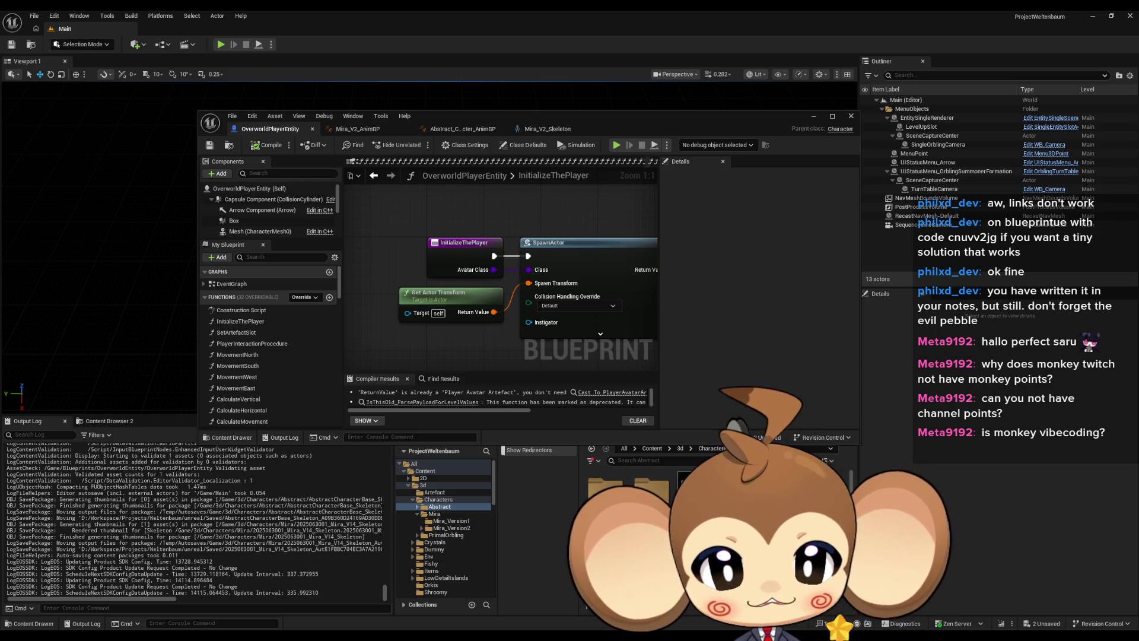
Open Abstract_Character_AnimBP, pan its AnimGraph, and list the Characters > Mira folder's assets.
double_click(685, 481)
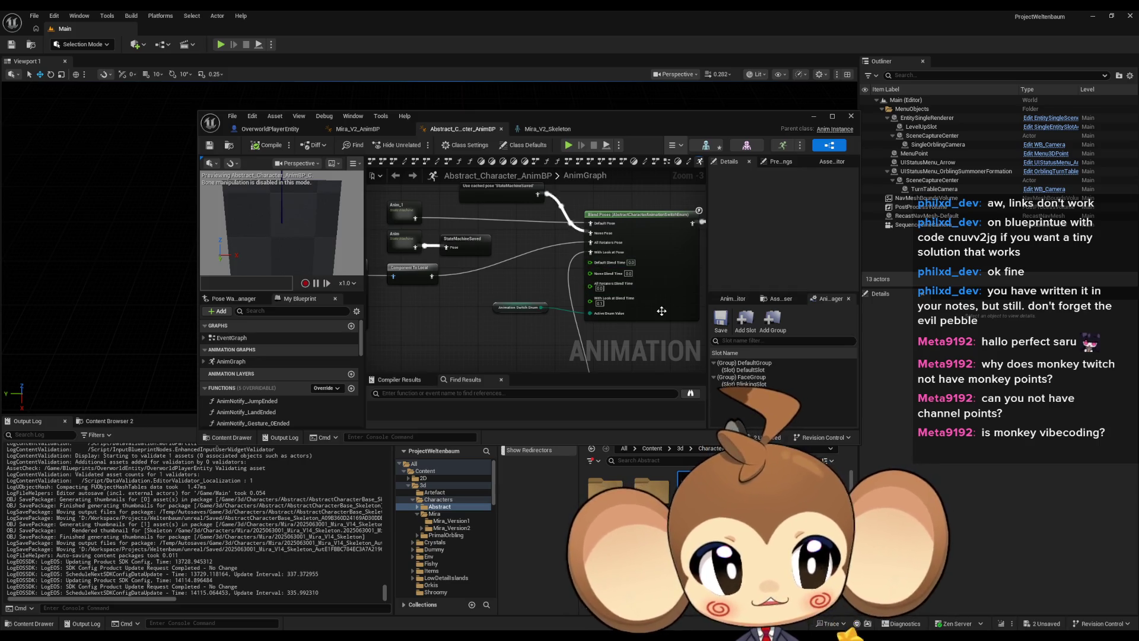
mouse_move(573, 279)
mouse_down()
mouse_move(568, 305)
mouse_move(629, 300)
mouse_move(454, 247)
mouse_move(522, 244)
mouse_up()
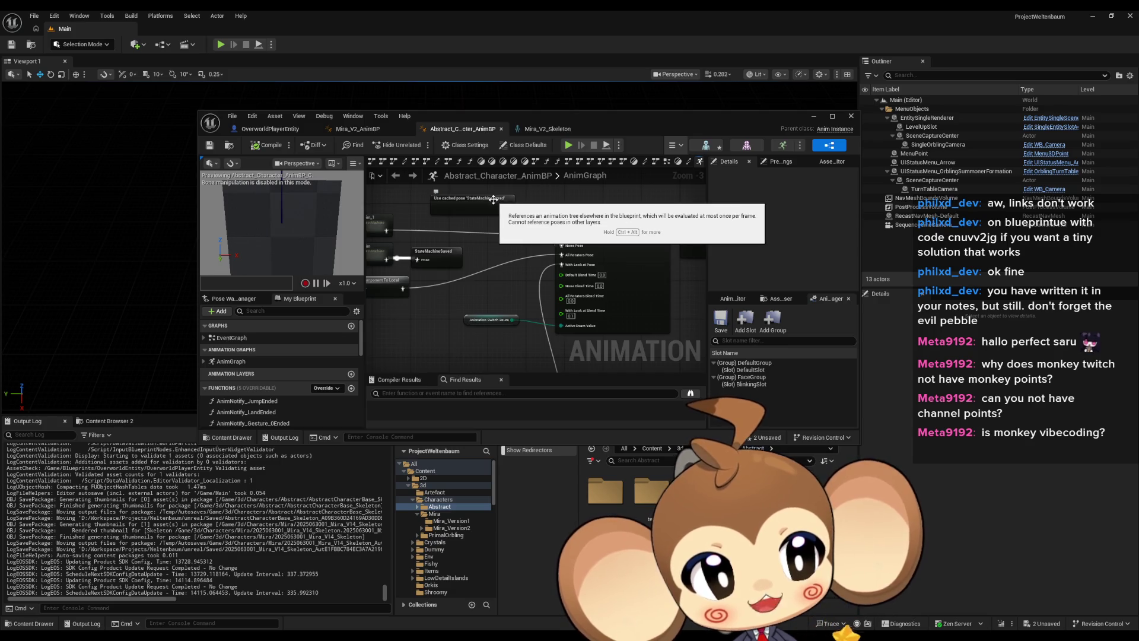
drag(461, 244, 474, 253)
click(439, 499)
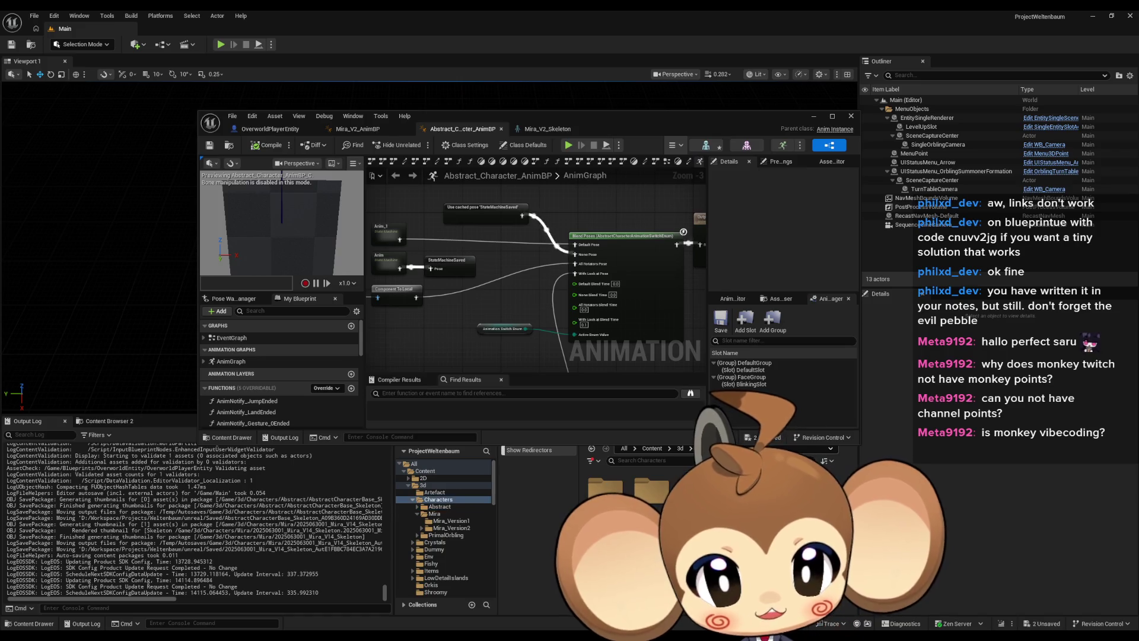
click(435, 514)
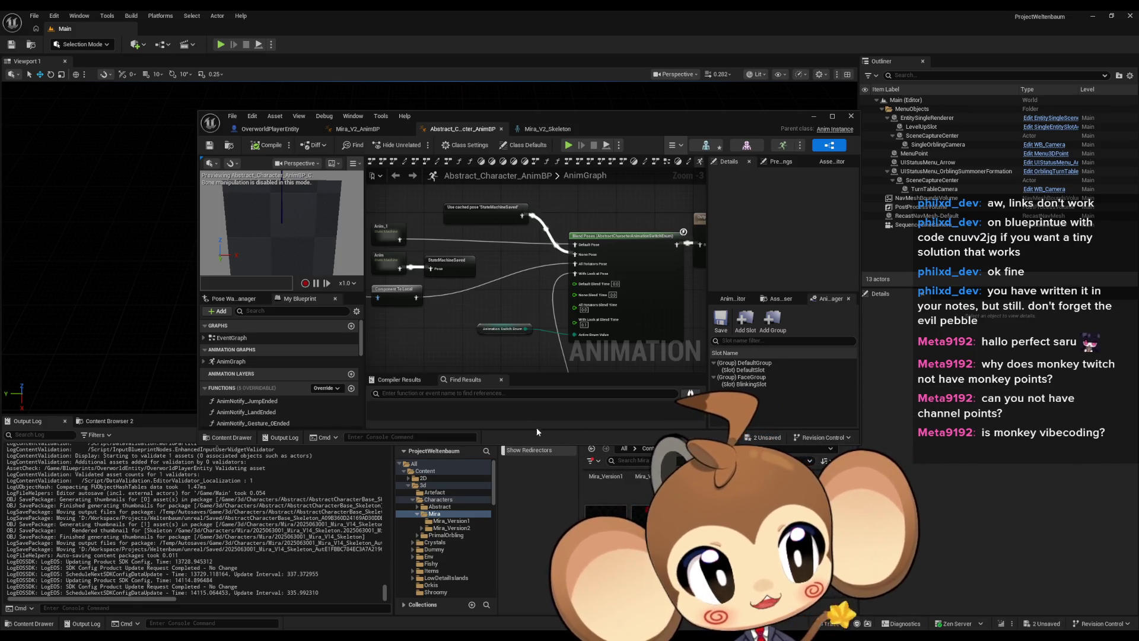
scroll(628, 492, down, 1)
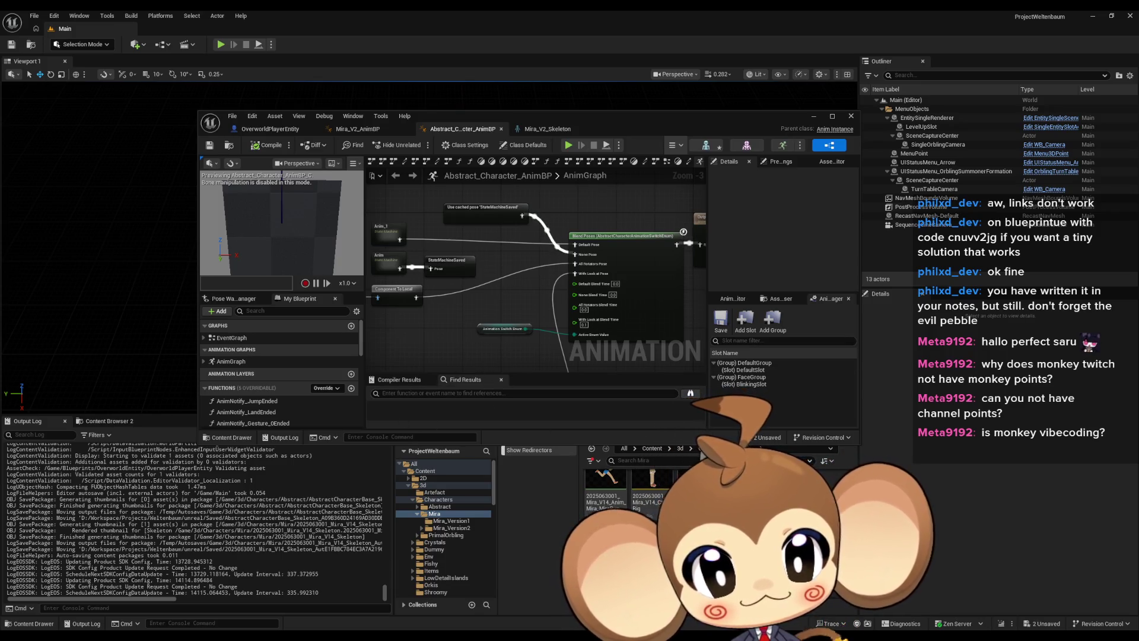
Open Mira_AnimBP and compare its event graph against Abstract_Character_AnimBP's anim graph.
double_click(700, 483)
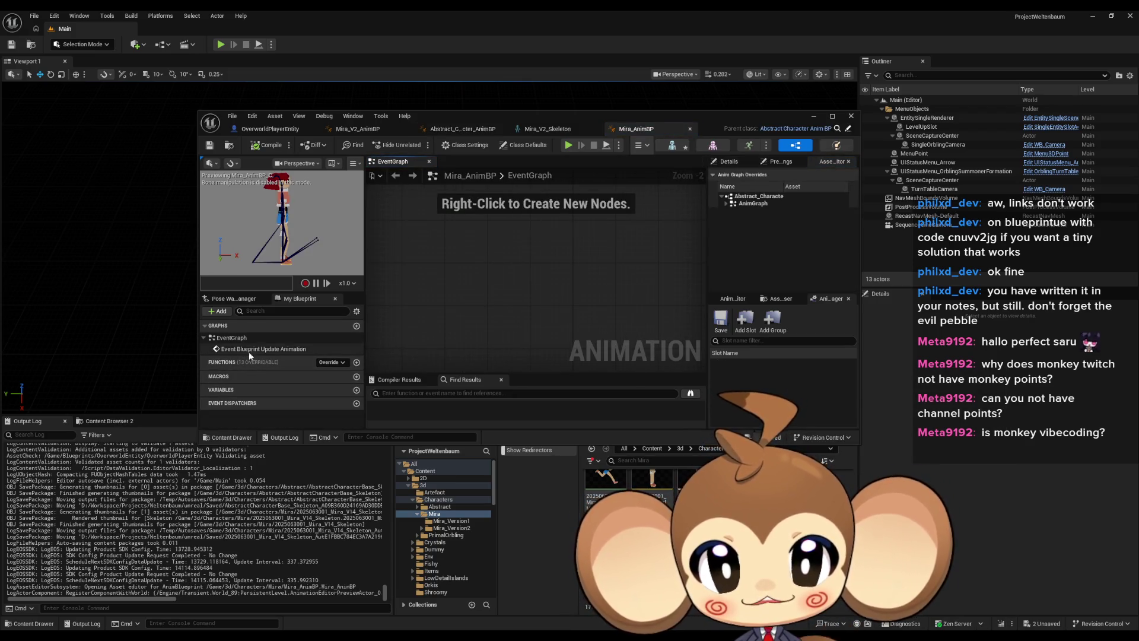
click(463, 129)
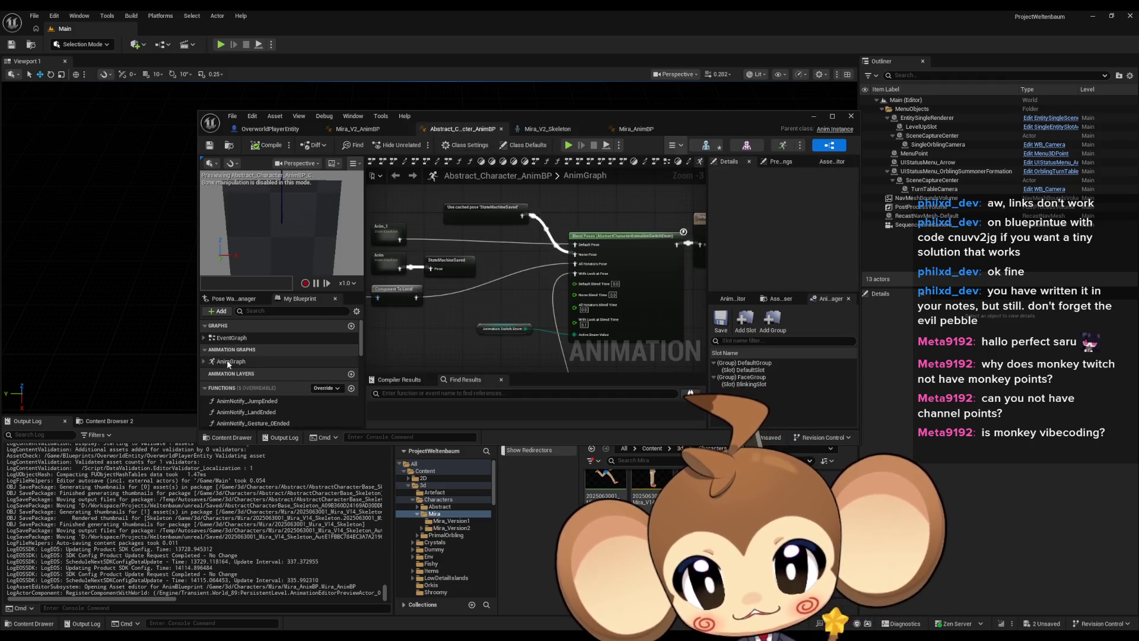
click(638, 129)
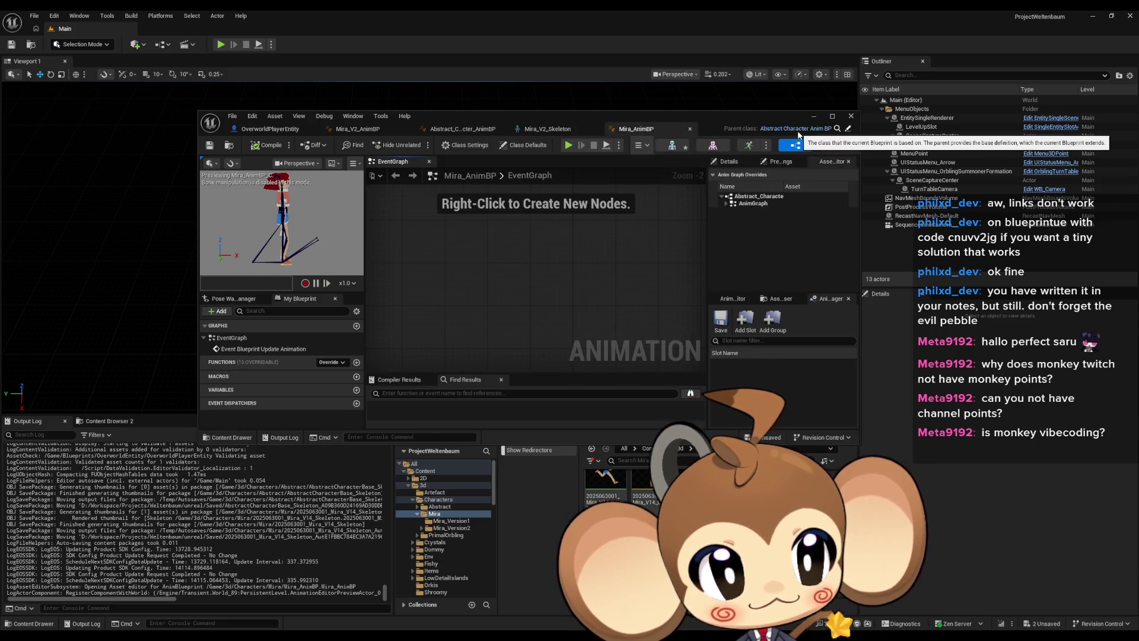
mouse_move(627, 121)
mouse_down()
mouse_move(587, 135)
mouse_move(663, 225)
mouse_move(637, 194)
mouse_up()
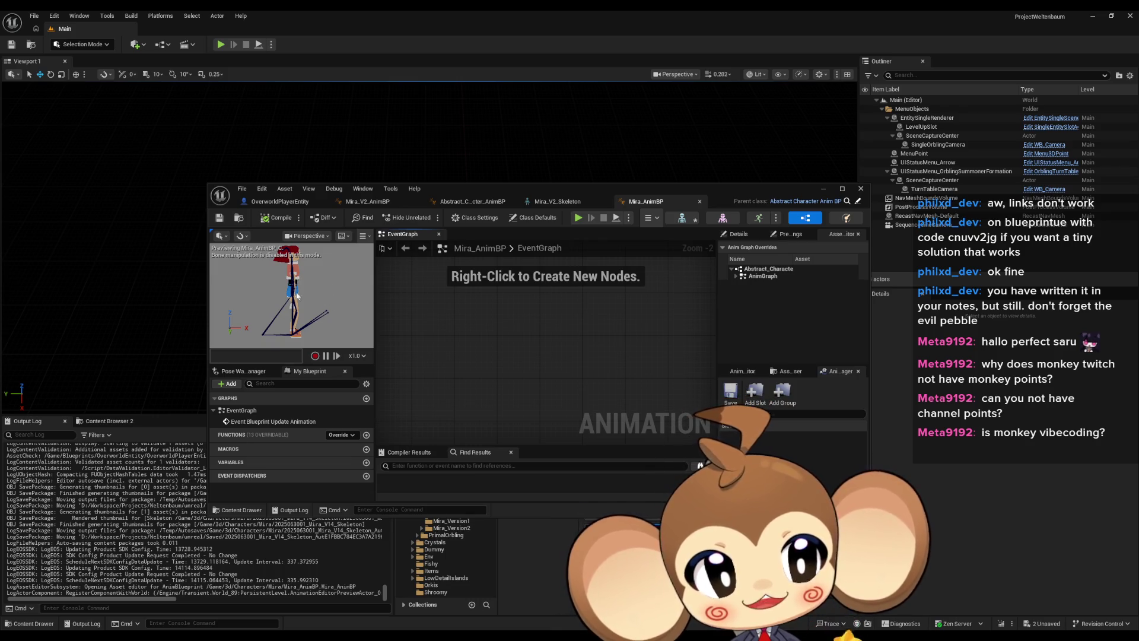
click(471, 201)
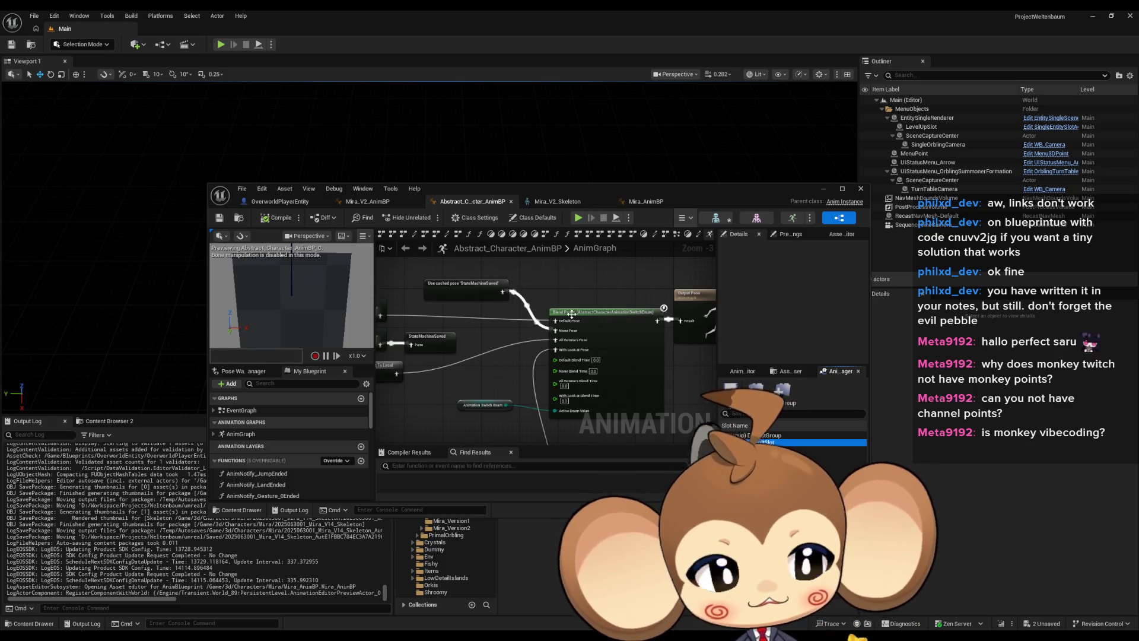
click(644, 201)
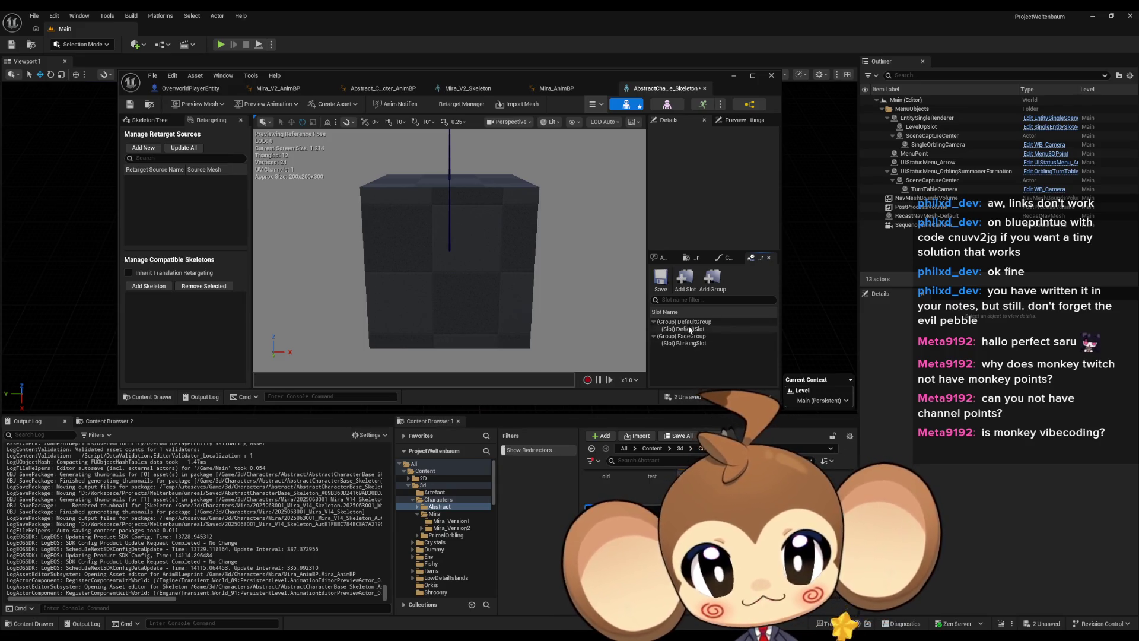
Review Mira_V2_Skeleton's anim slots, animation assets and notifies.
click(477, 90)
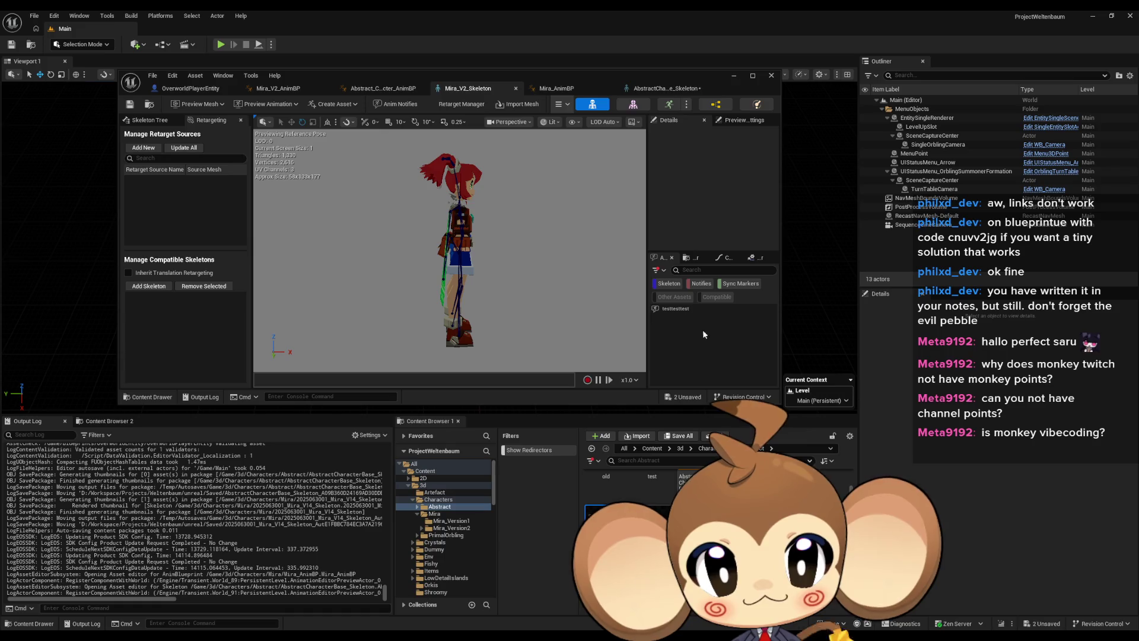
click(756, 257)
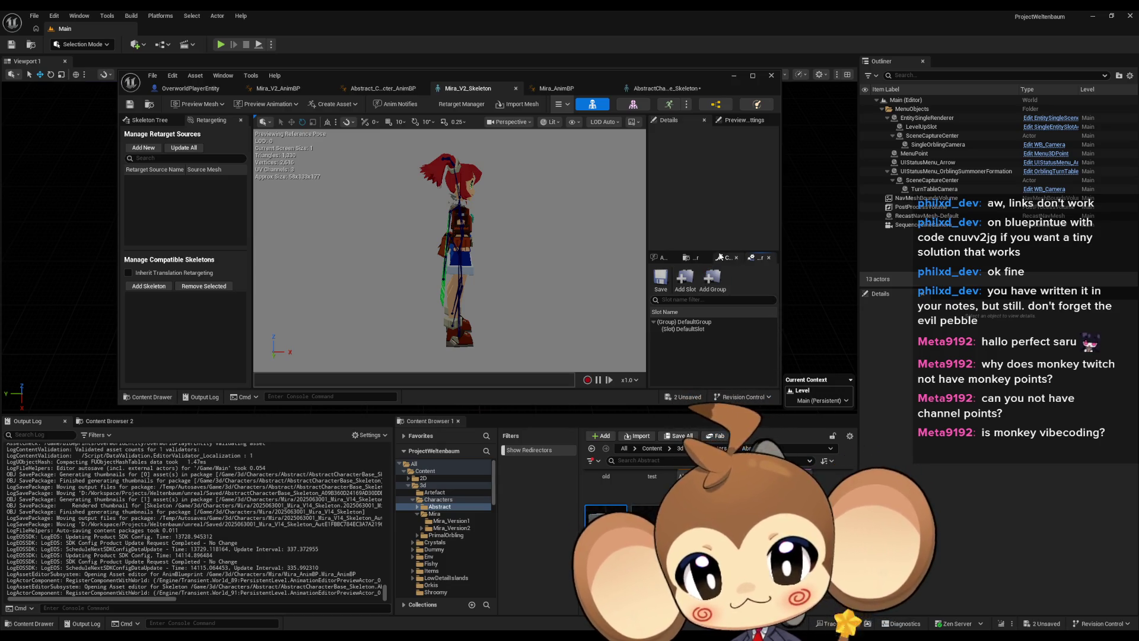
click(685, 256)
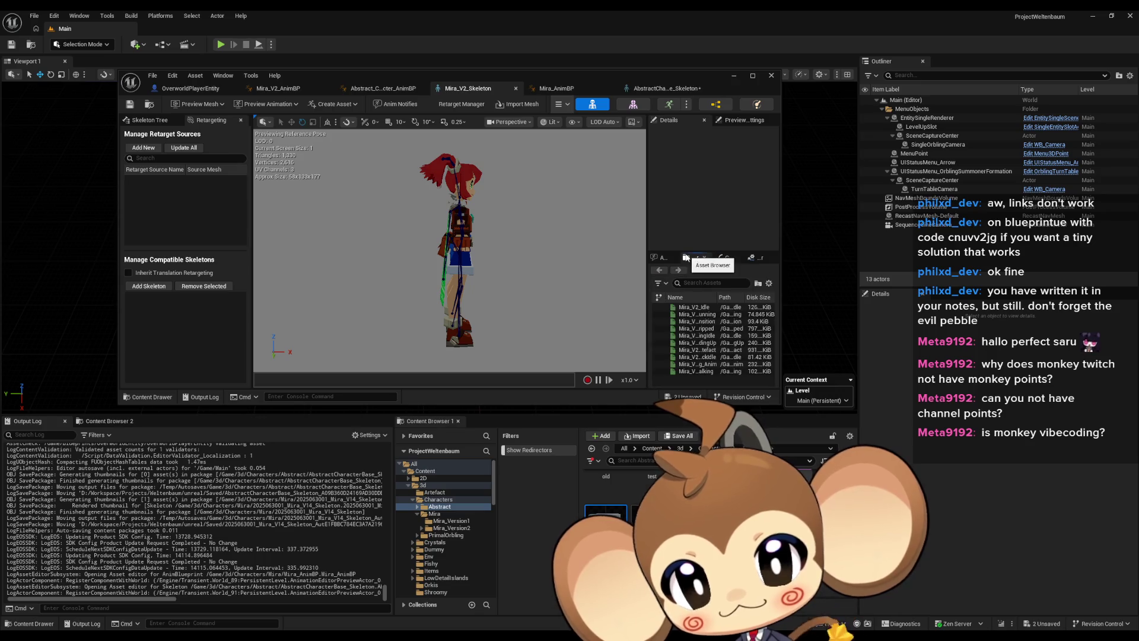
click(662, 258)
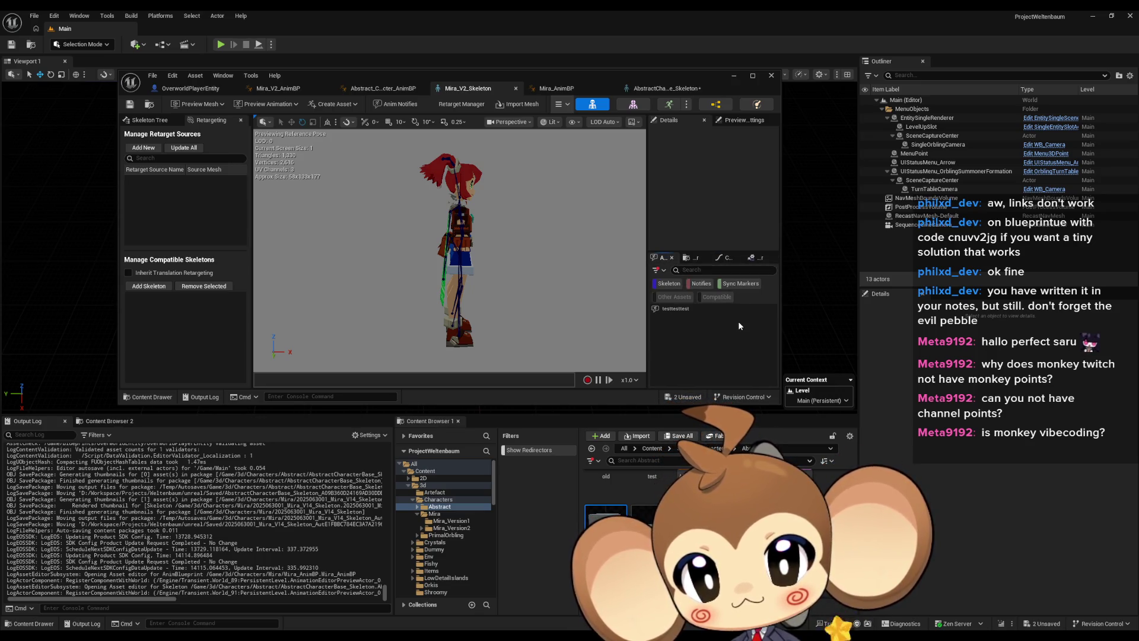
Delete the testtesttest notify, save Mira_V2_Skeleton, and open the AbstractCharacterBase mesh.
click(712, 308)
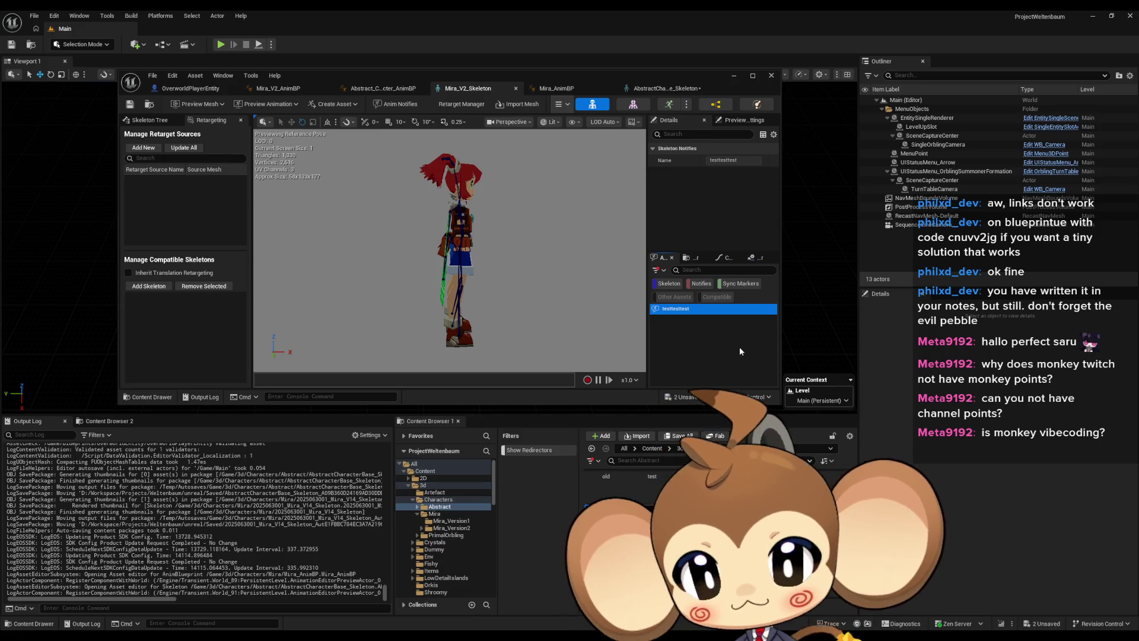
click(672, 310)
right_click(671, 309)
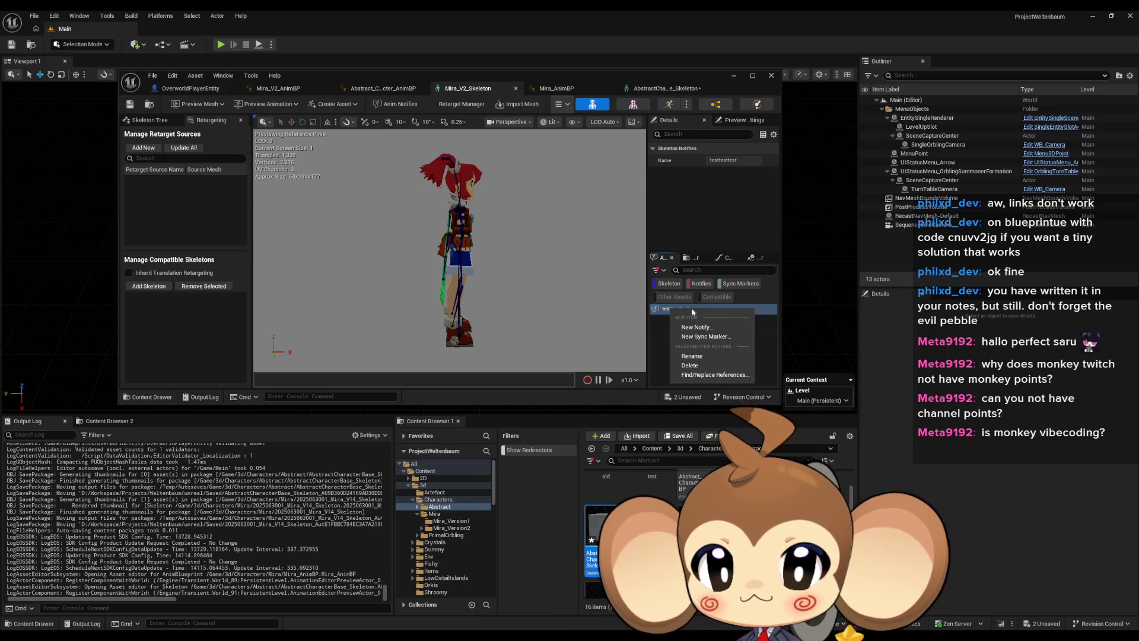
click(710, 364)
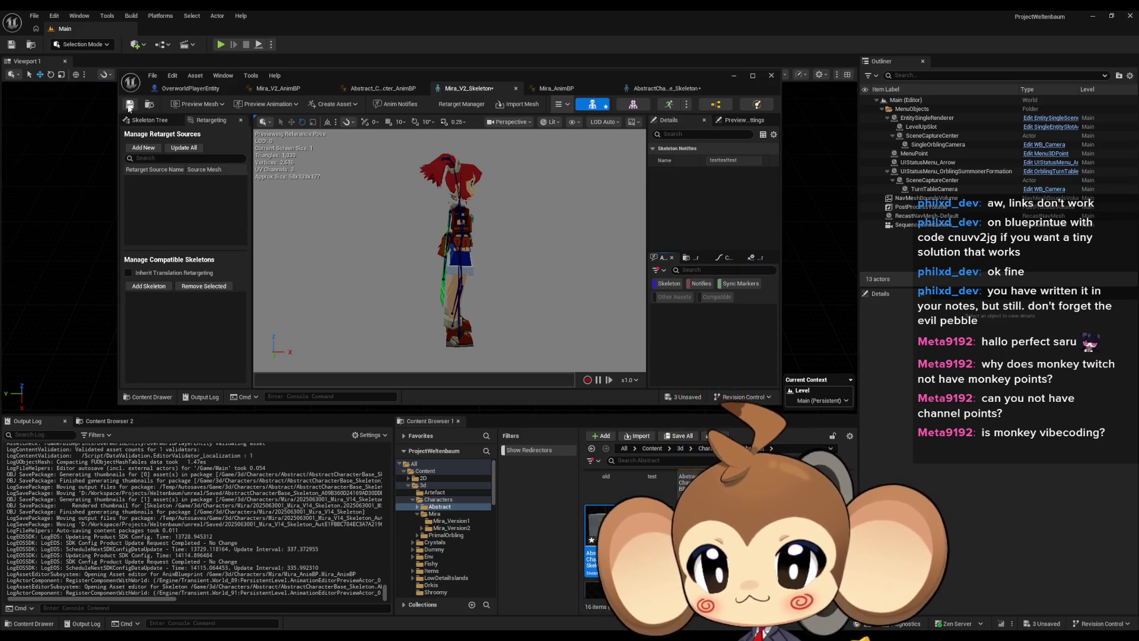
key(ctrl+s)
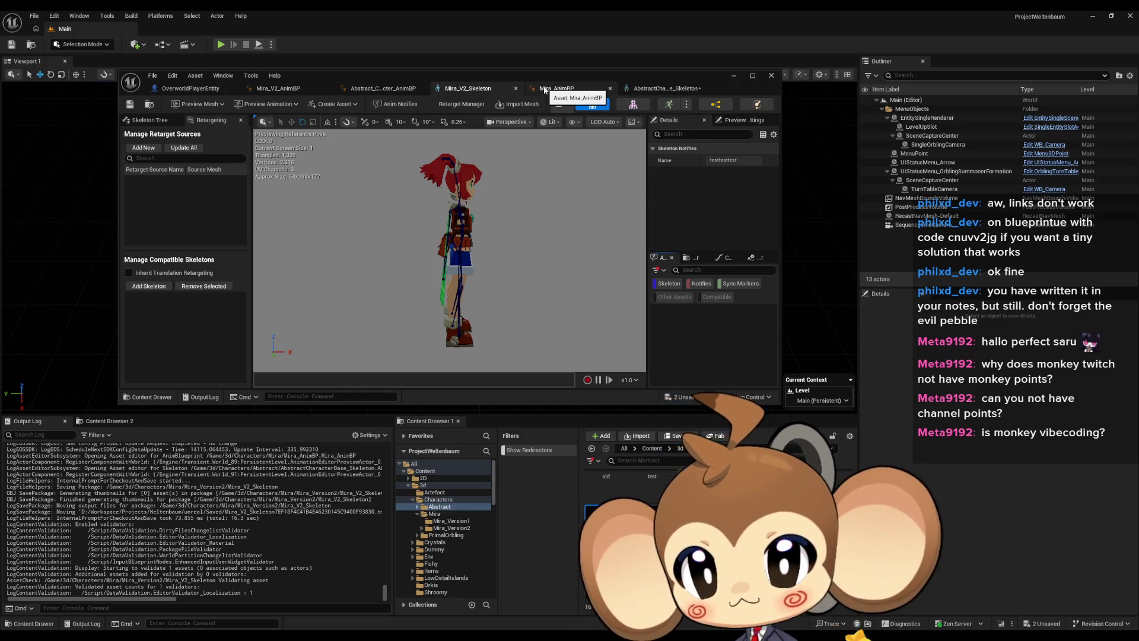
scroll(611, 522, up, 2)
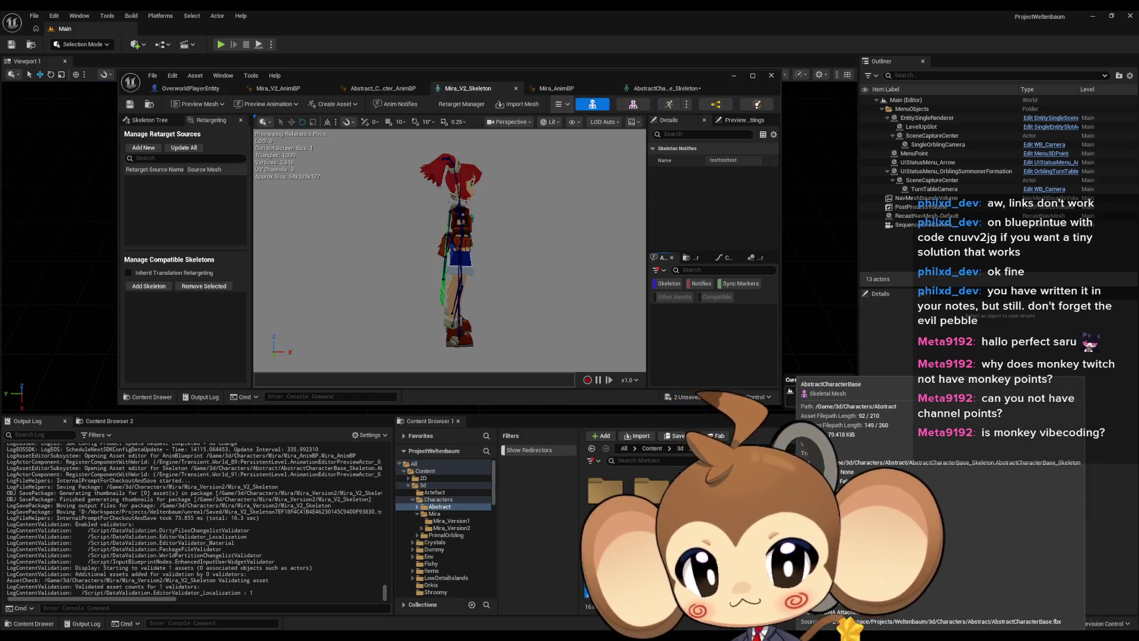
double_click(694, 492)
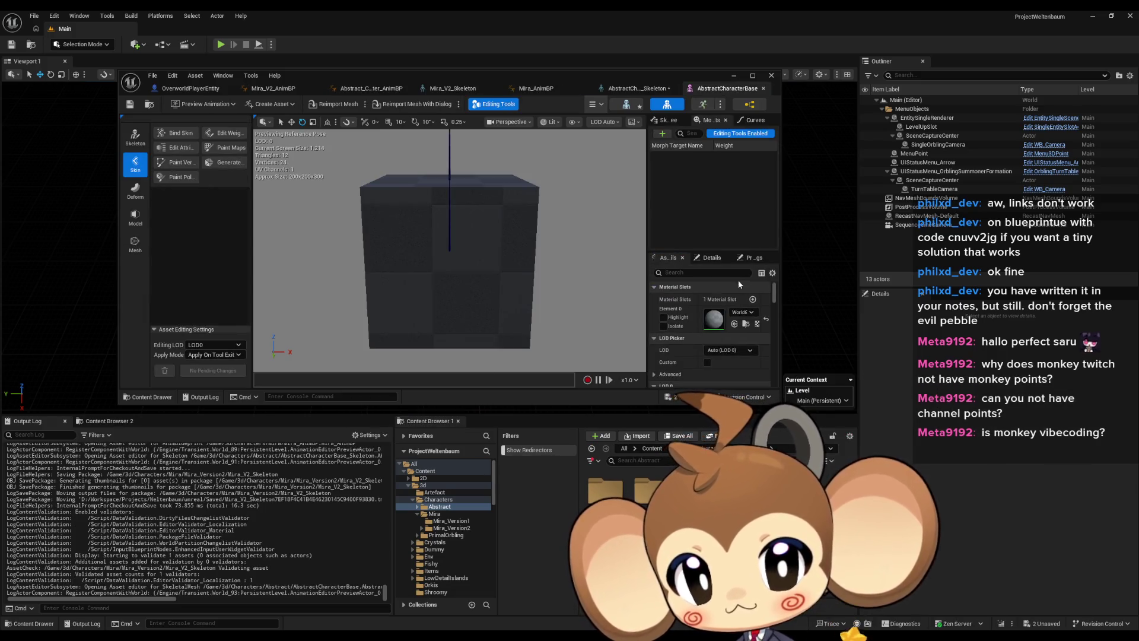
Check the AbstractCharacterBase mesh's animation curves and morph target list.
scroll(737, 304, down, 5)
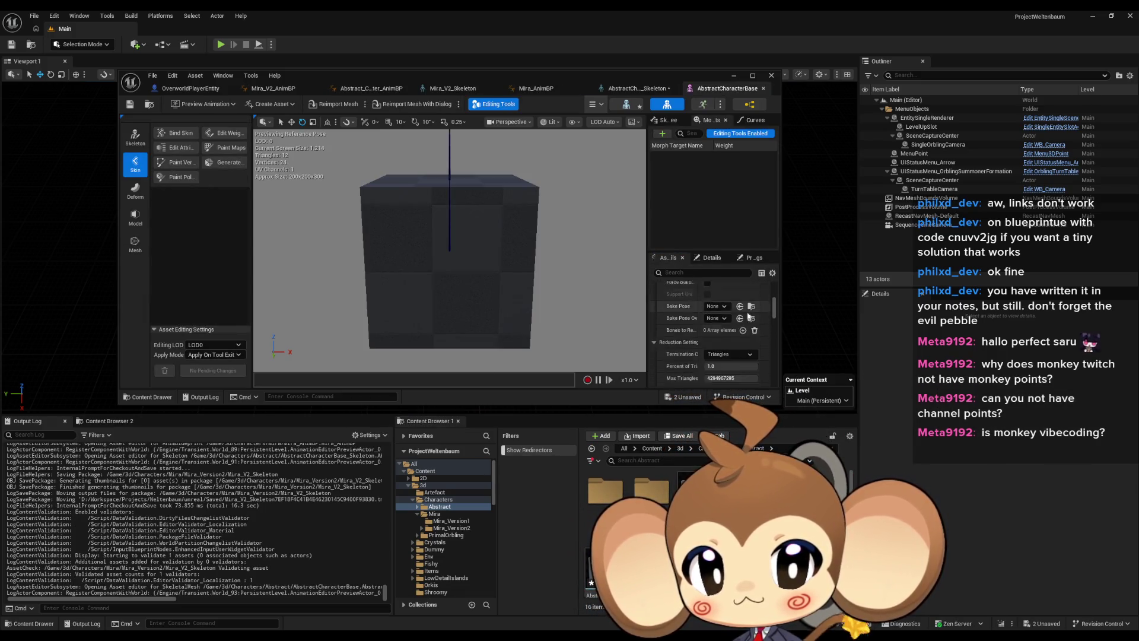
scroll(748, 316, up, 3)
click(668, 119)
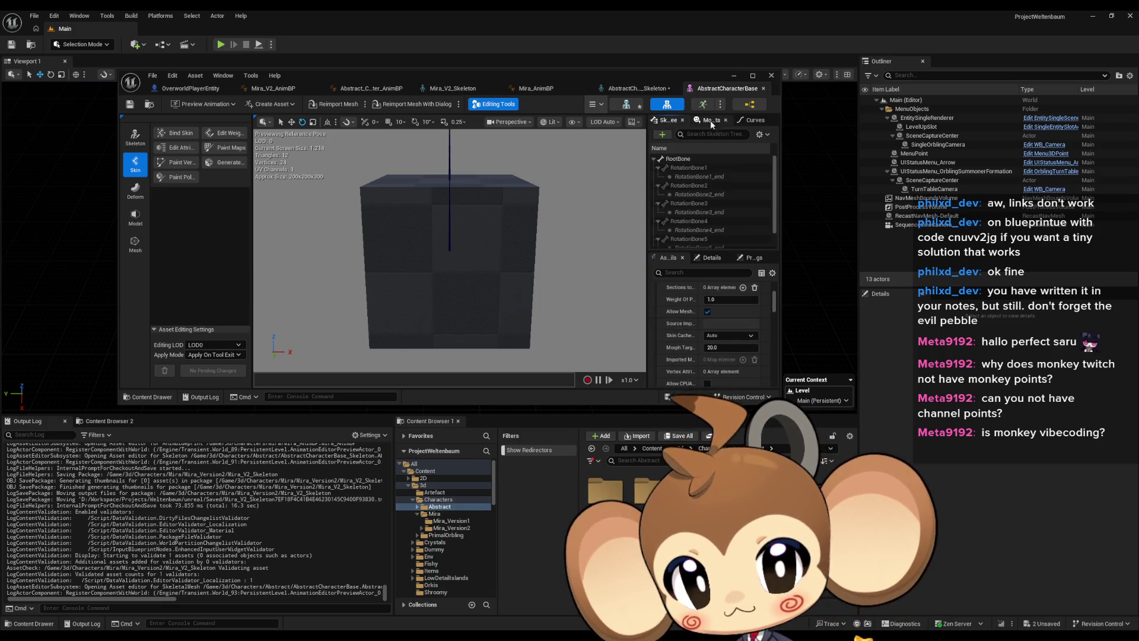
click(751, 120)
click(709, 120)
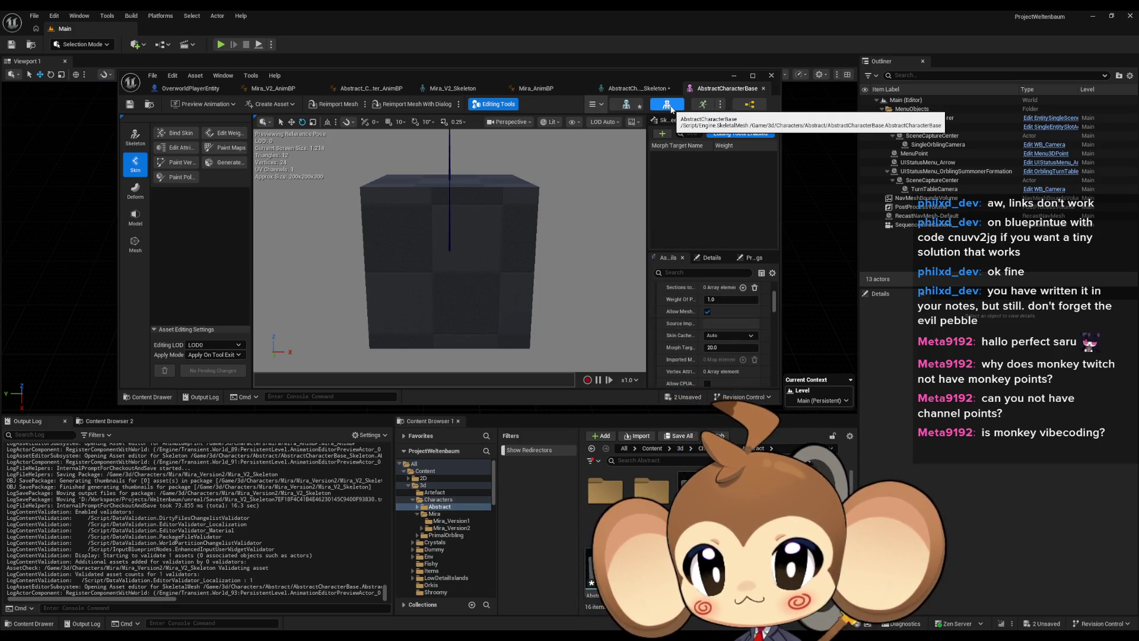
right_click(794, 493)
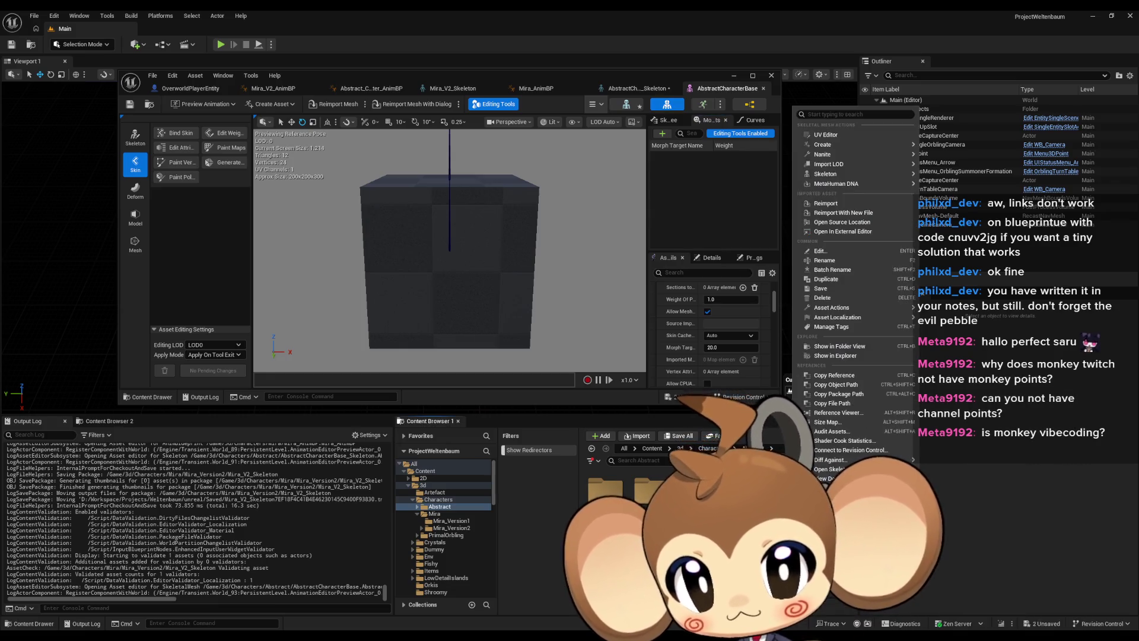
Browse to 3d > Characters > Mira and inspect a Mira skeleton asset's actions.
click(439, 498)
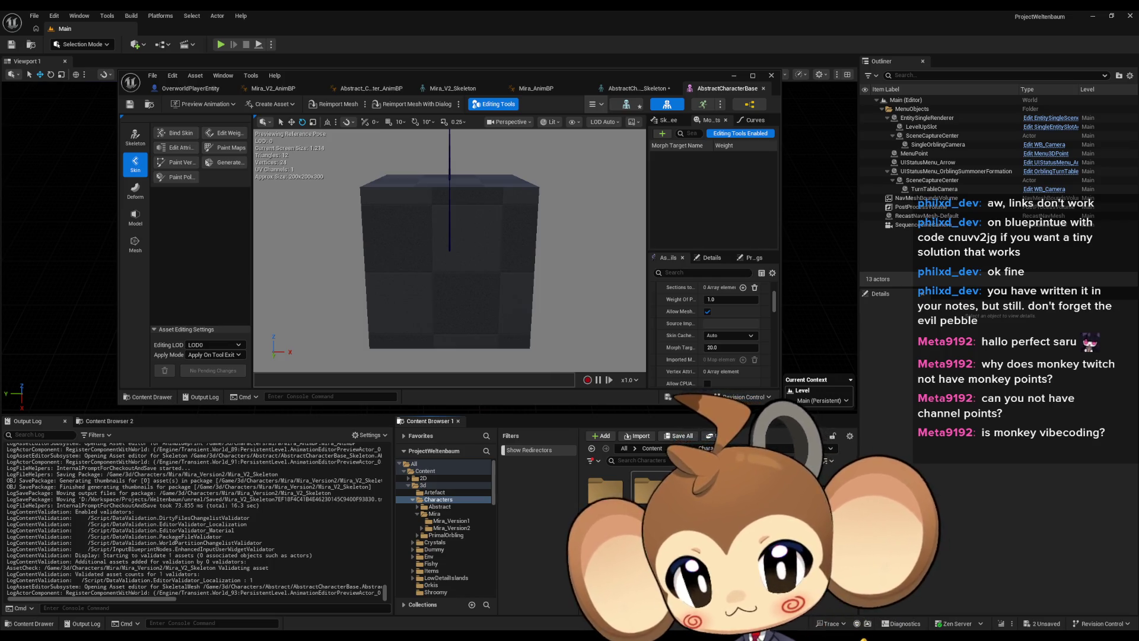
click(682, 450)
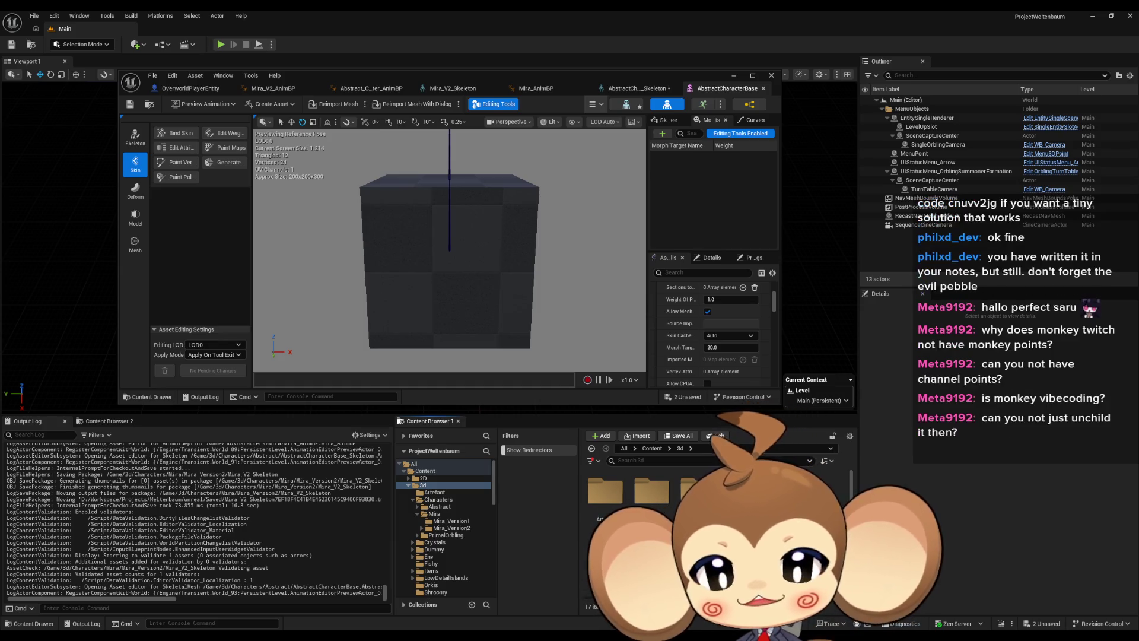
click(438, 499)
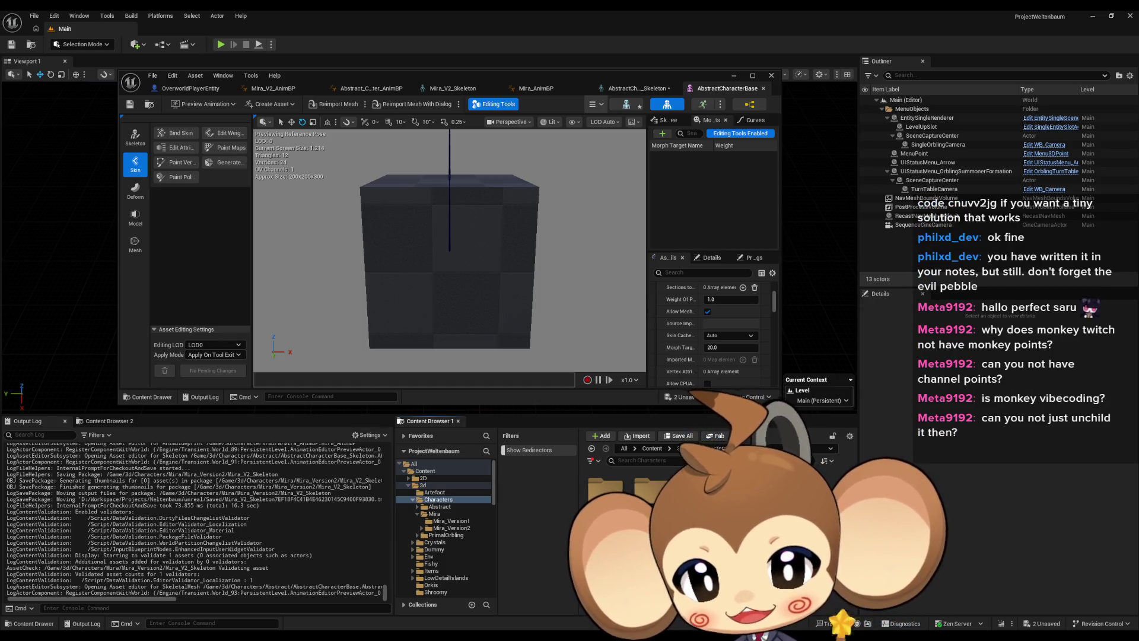
click(434, 513)
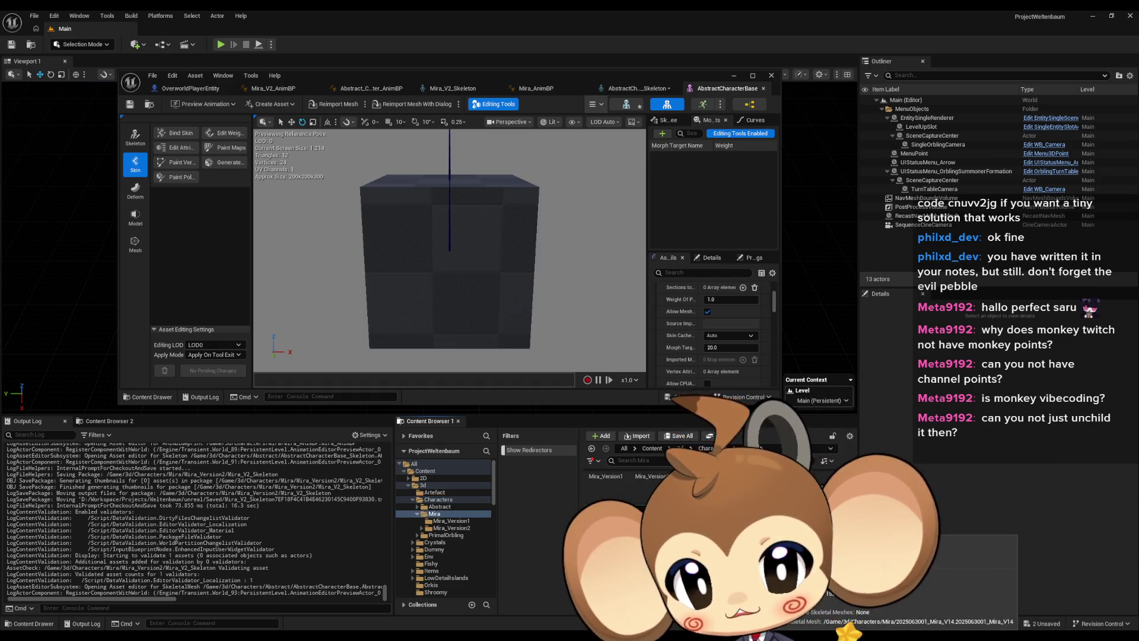
right_click(753, 475)
key(Escape)
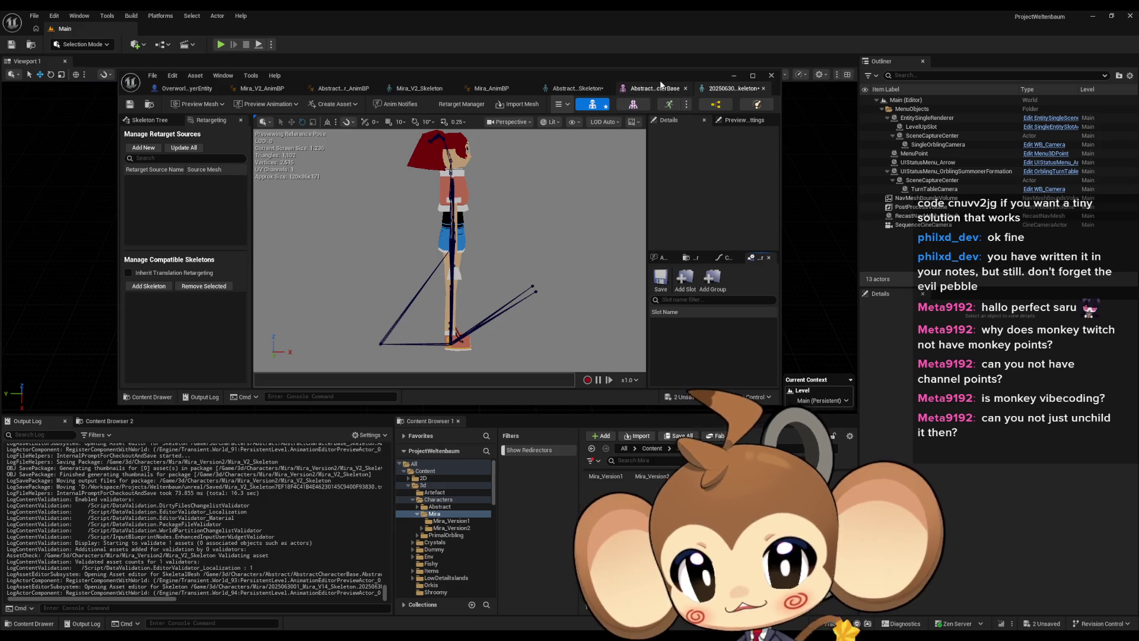
Review Mira V14's preview scene, details, bone hierarchy and morph targets, then return to Abstract_Character_AnimBP.
click(733, 120)
click(691, 121)
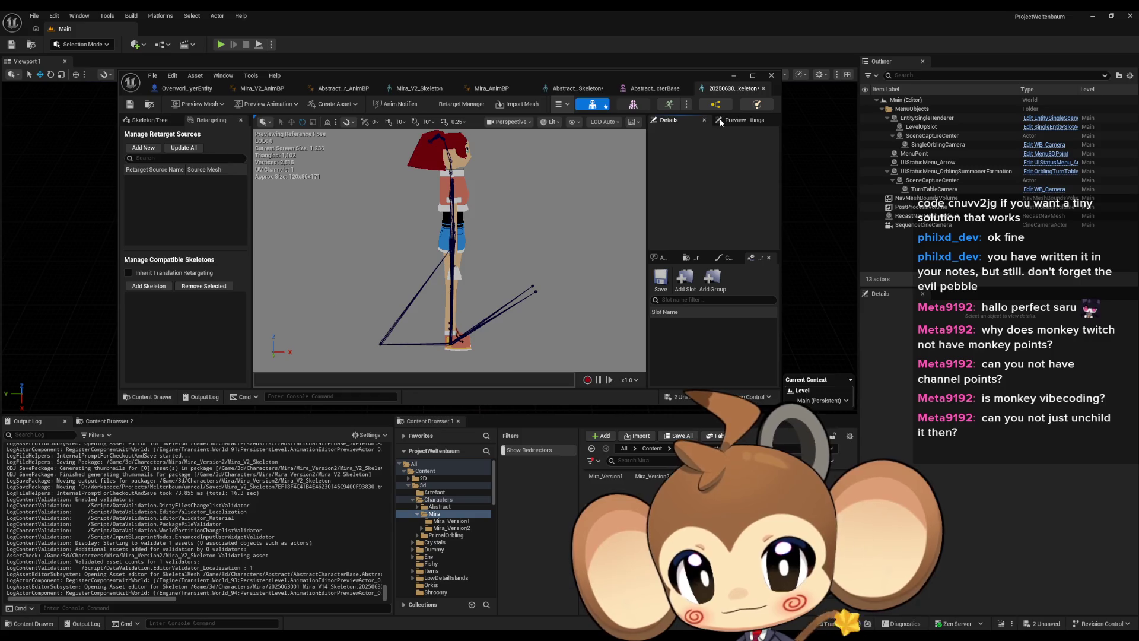
click(664, 120)
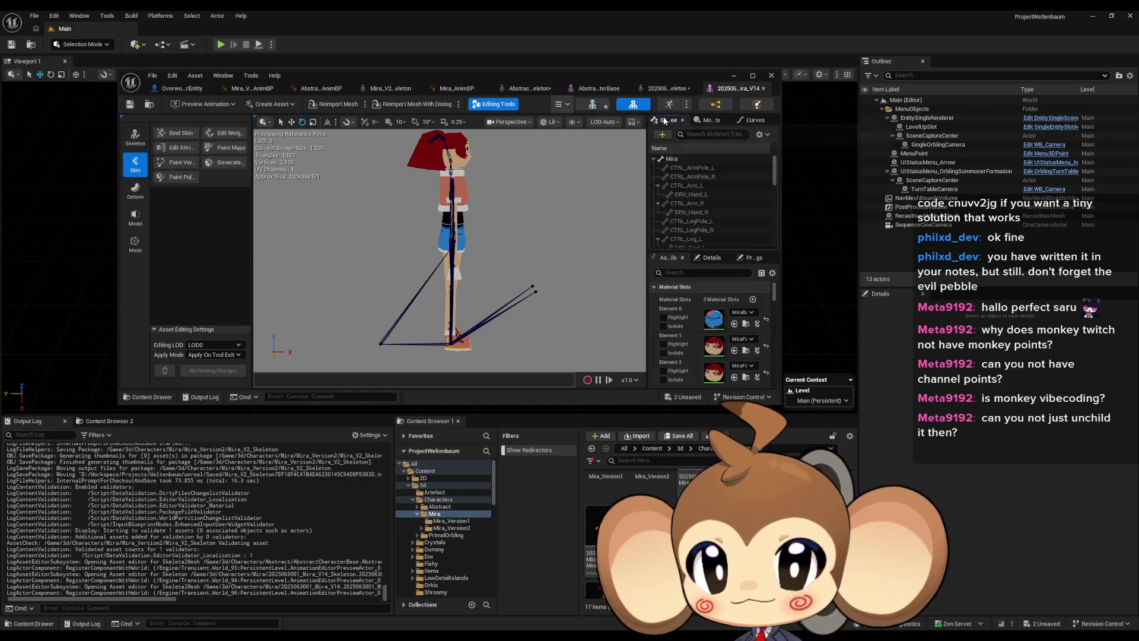
click(719, 122)
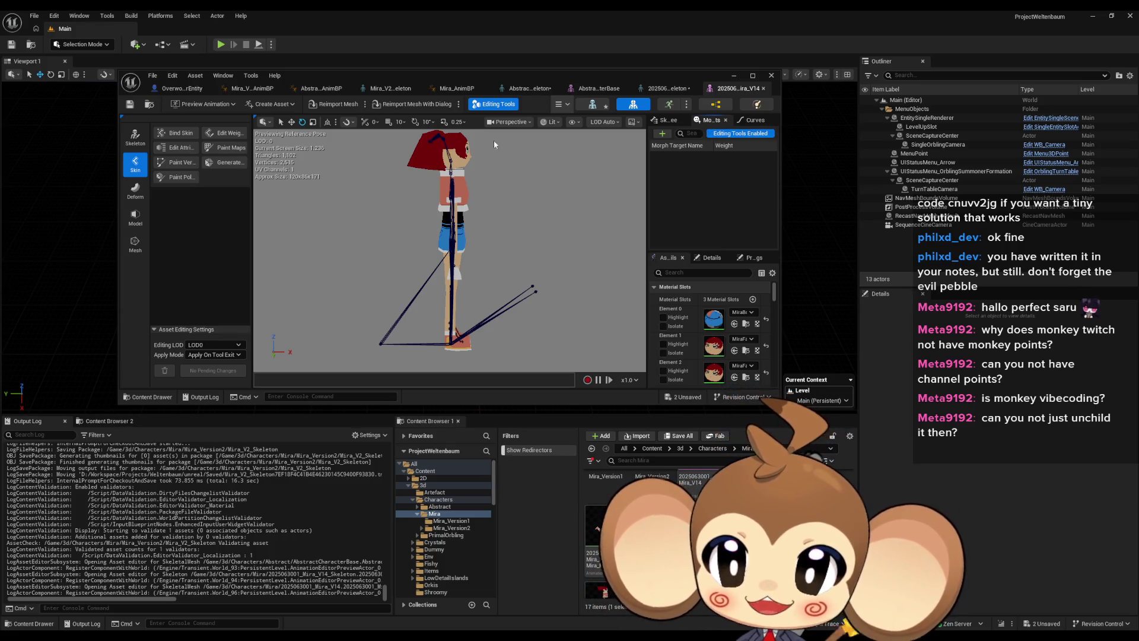
click(314, 89)
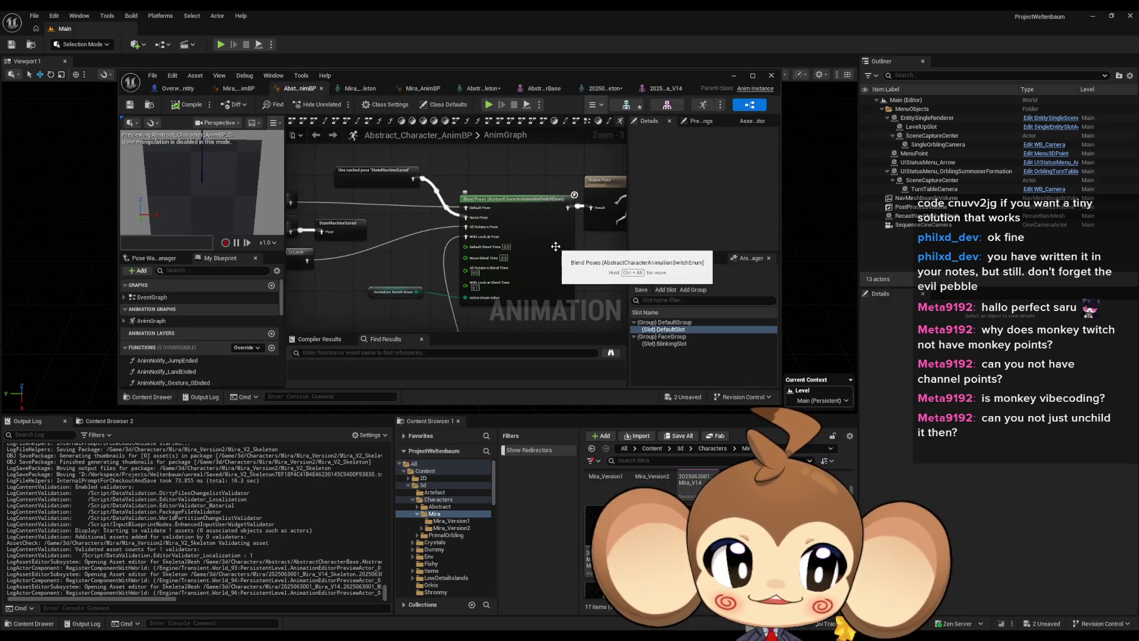
Open the AnimGraph's state machine, zoom over its states, then return to AbstractCharacterBase.
double_click(304, 231)
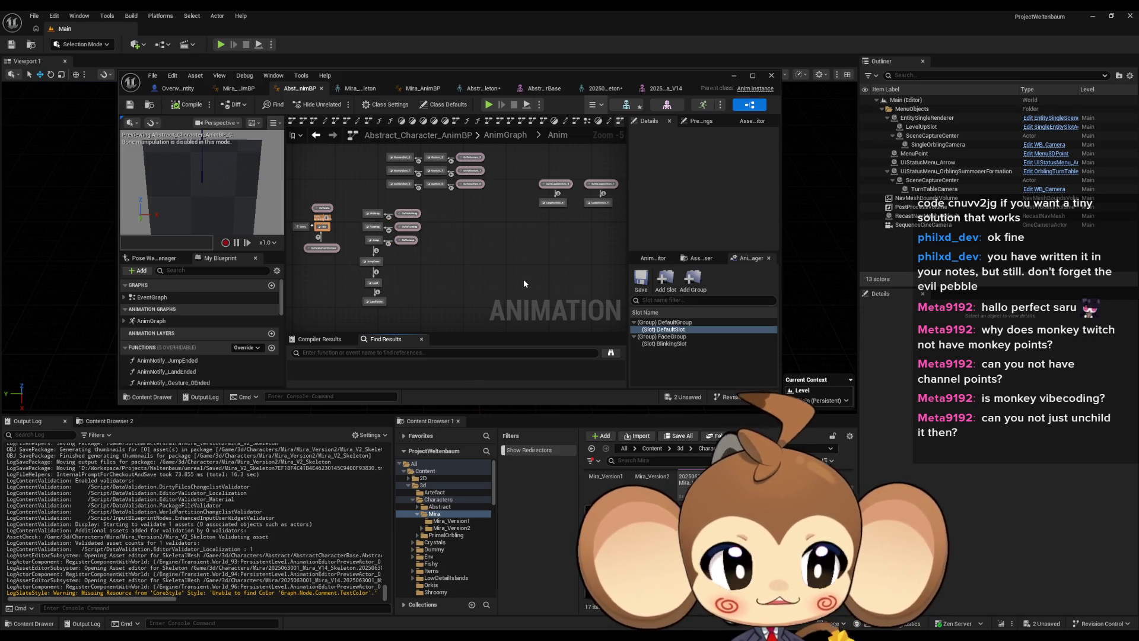
scroll(439, 195, up, 2)
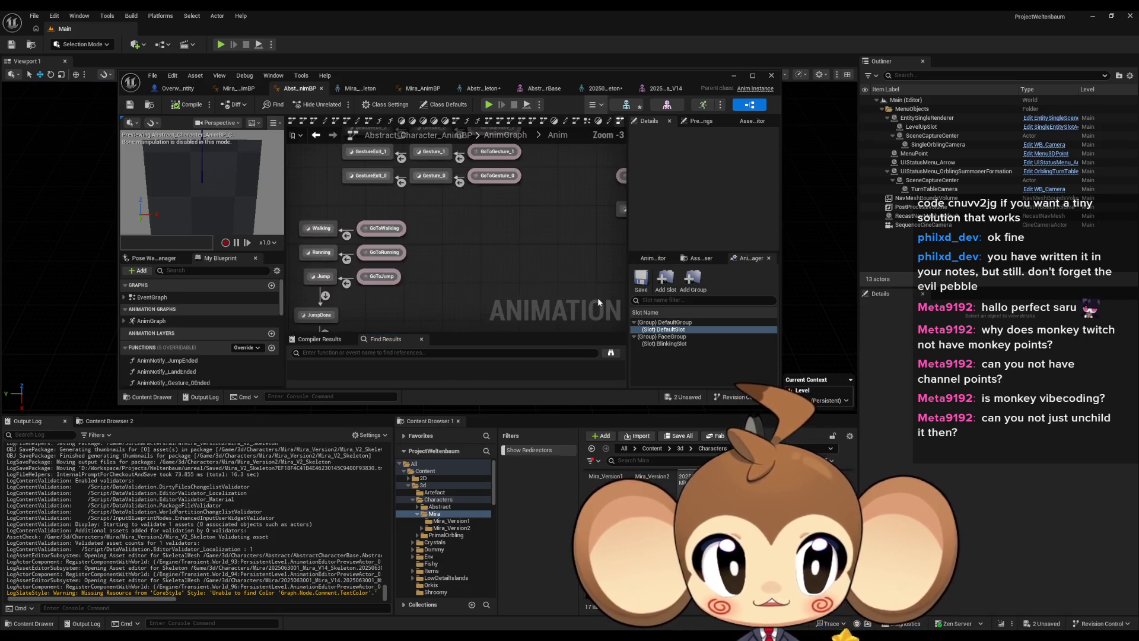
scroll(508, 251, down, 1)
scroll(525, 261, down, 1)
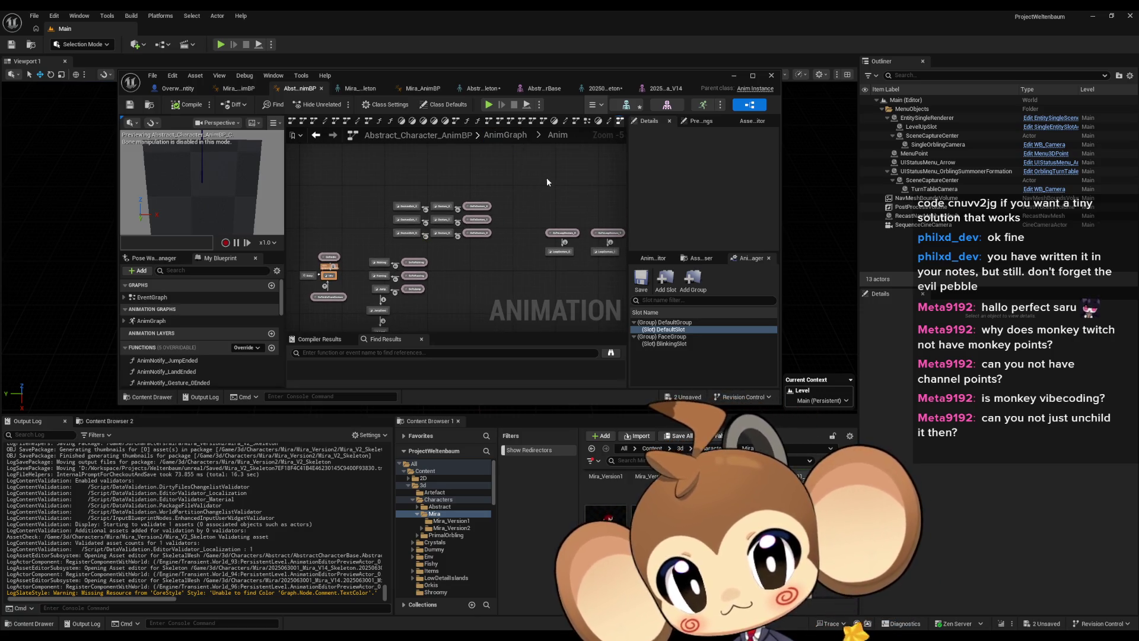
click(666, 104)
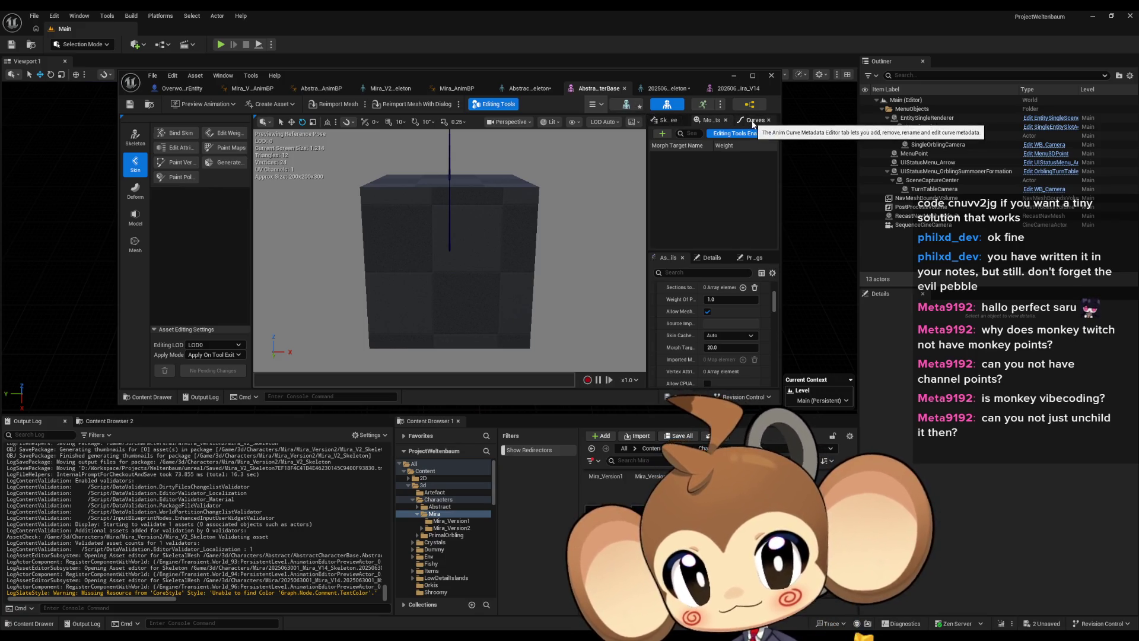
Review the AbstractCharacterBase mesh's details and bone hierarchy, then open its skeleton.
click(710, 259)
click(667, 258)
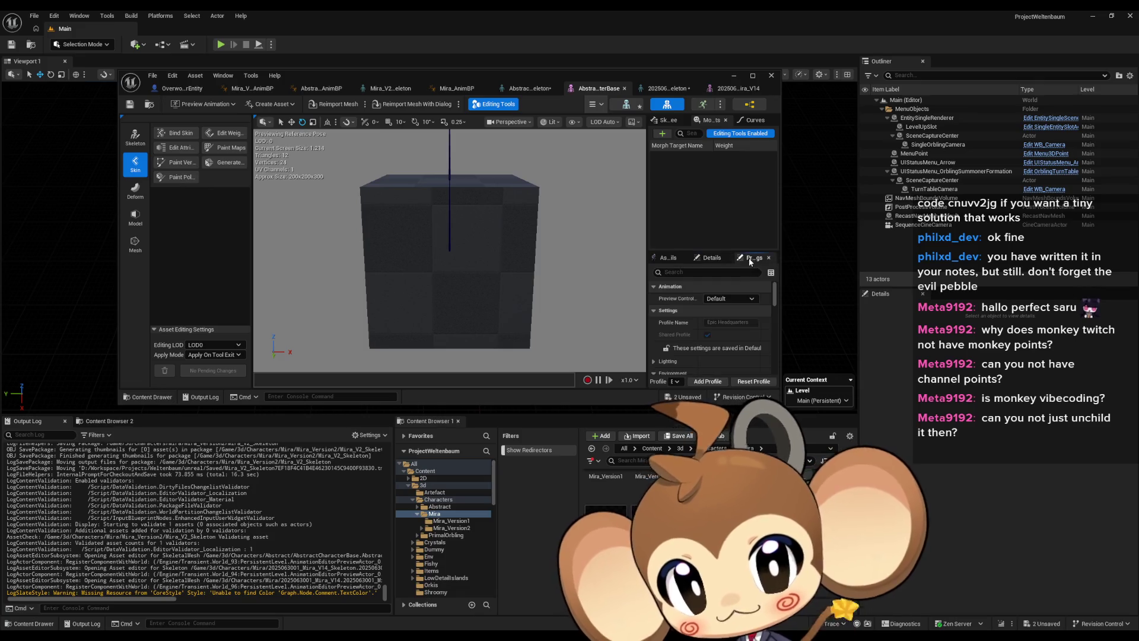
scroll(776, 290, up, 2)
scroll(774, 307, up, 5)
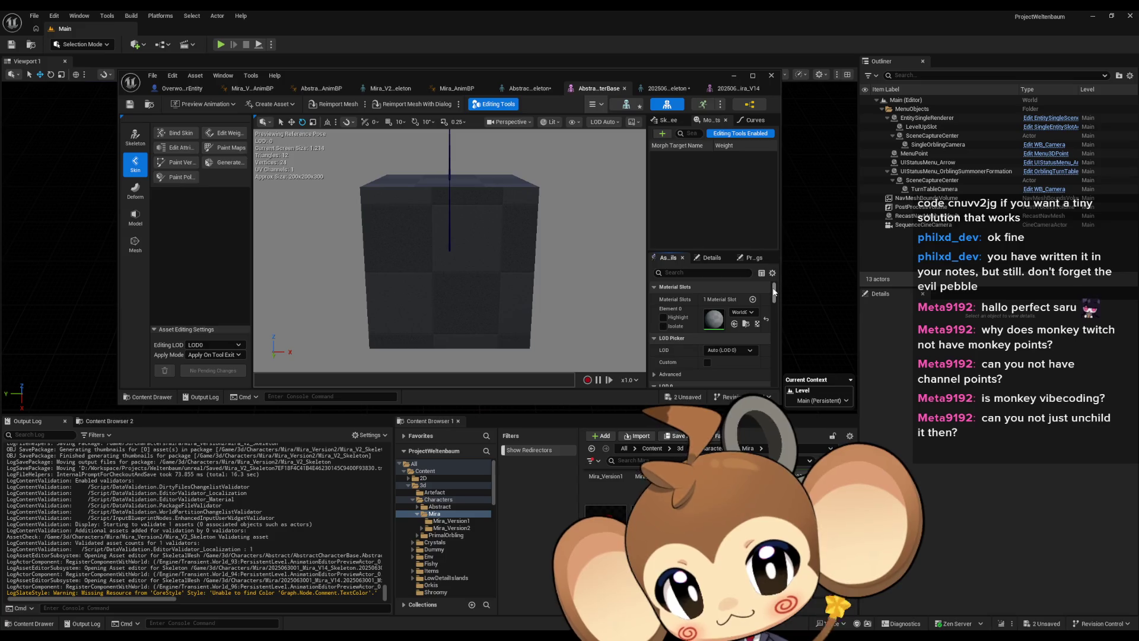
click(670, 123)
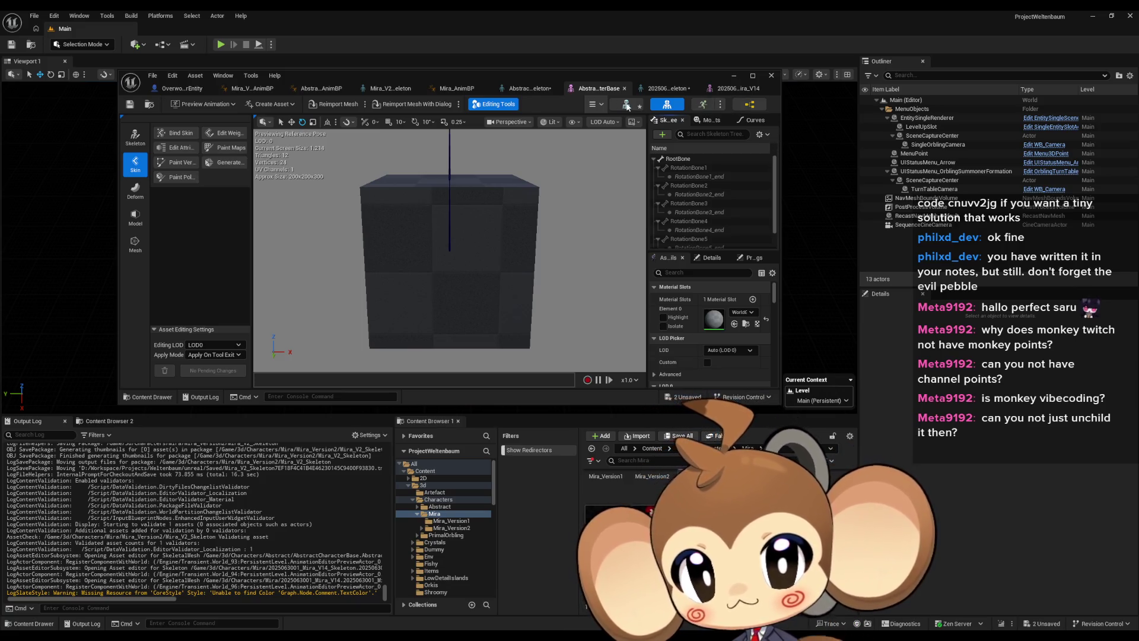
click(627, 106)
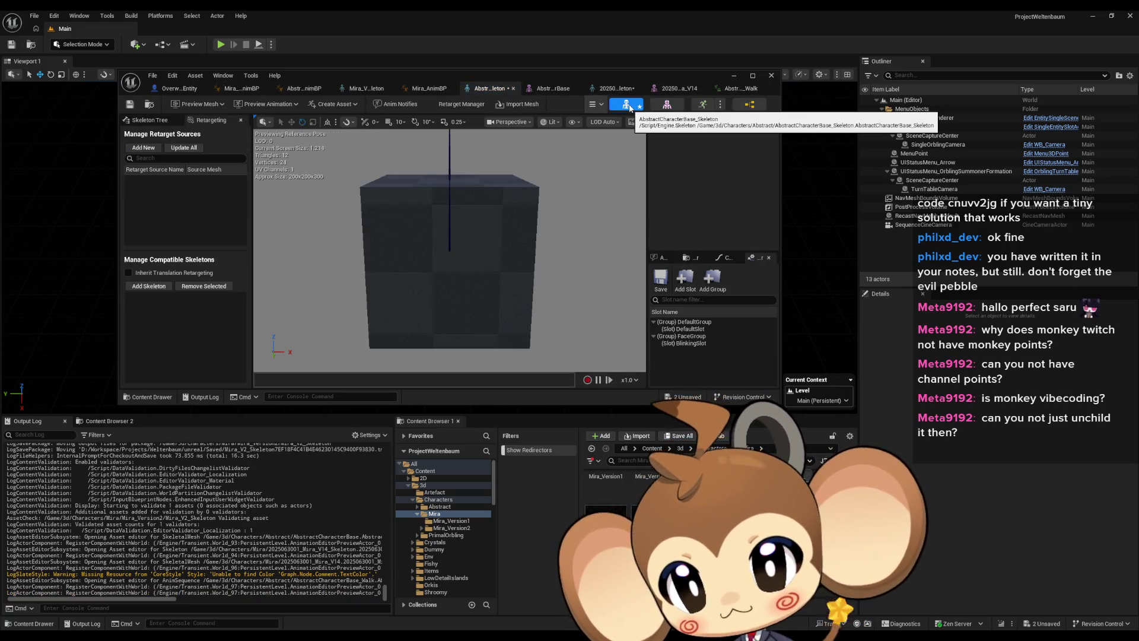
Delete BlinkingSlot and the FaceGroup slot group, save the skeleton, and close its editor.
click(688, 344)
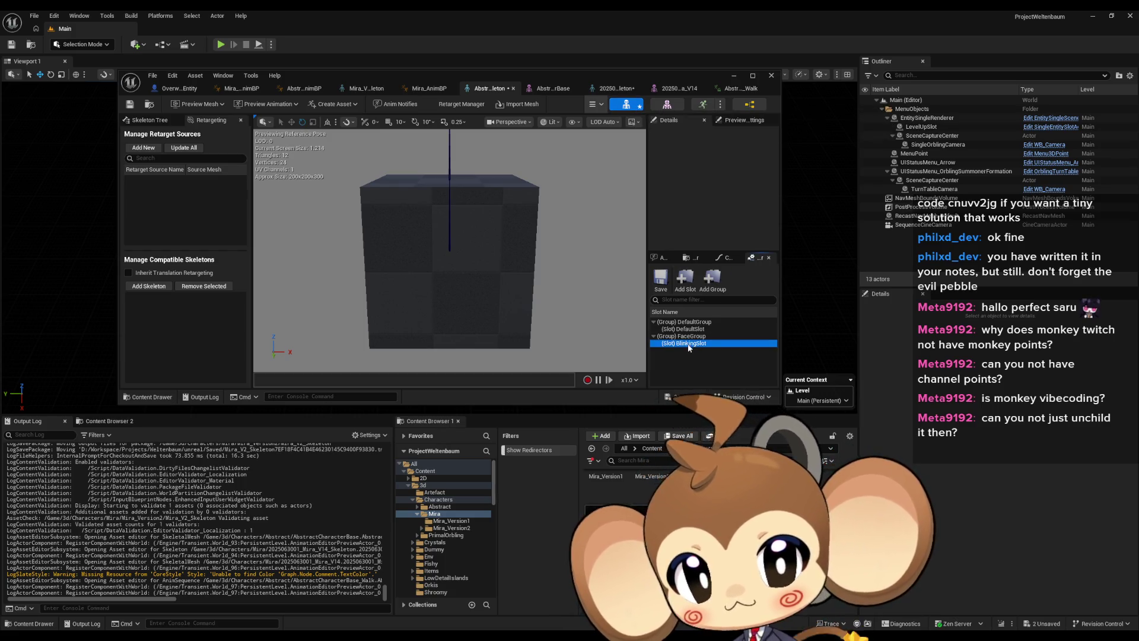
right_click(688, 345)
click(709, 377)
right_click(686, 337)
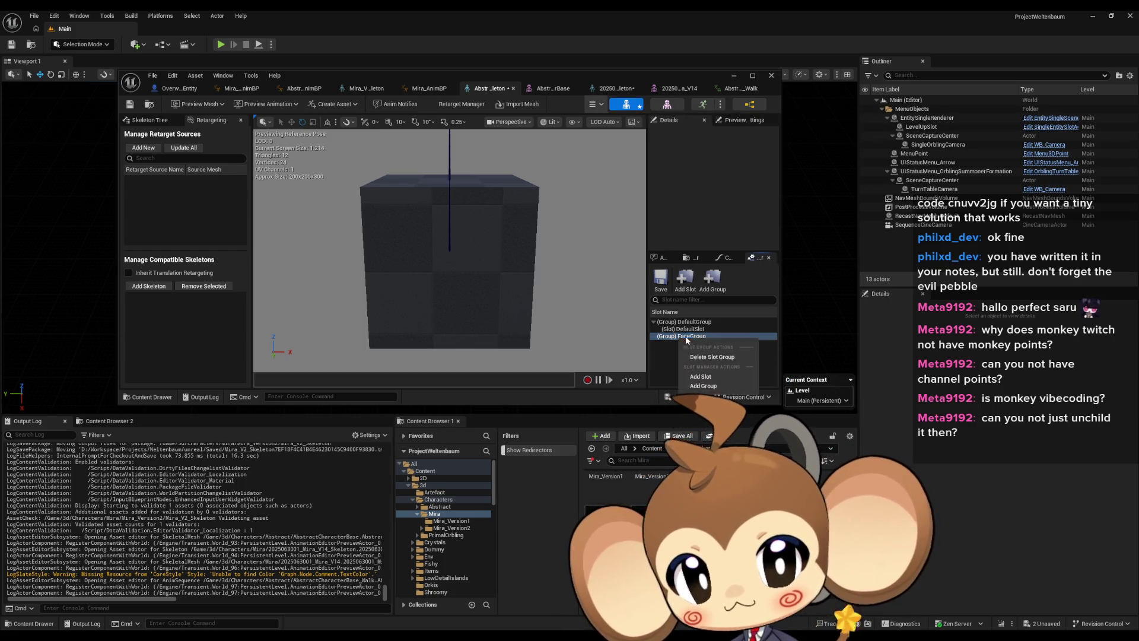
click(728, 357)
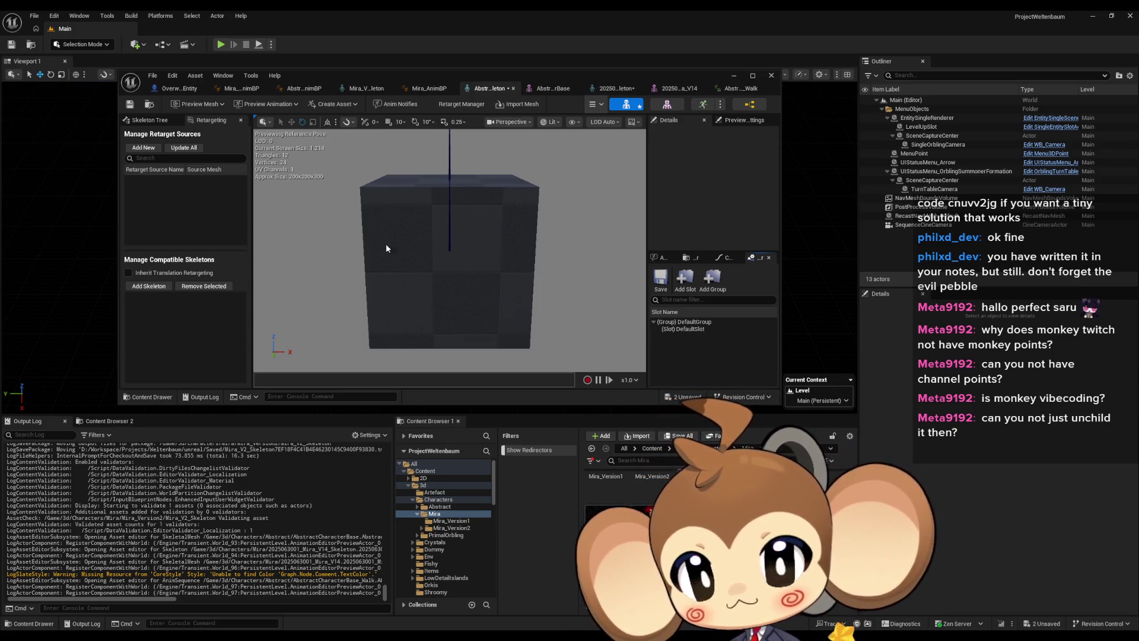
key(ctrl+s)
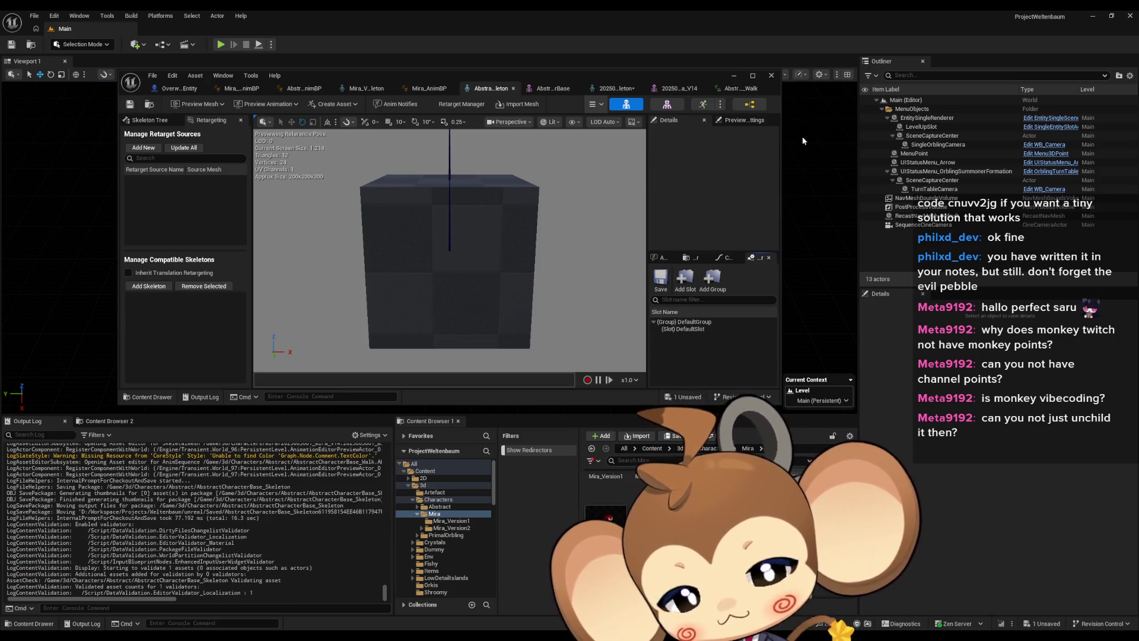
click(771, 75)
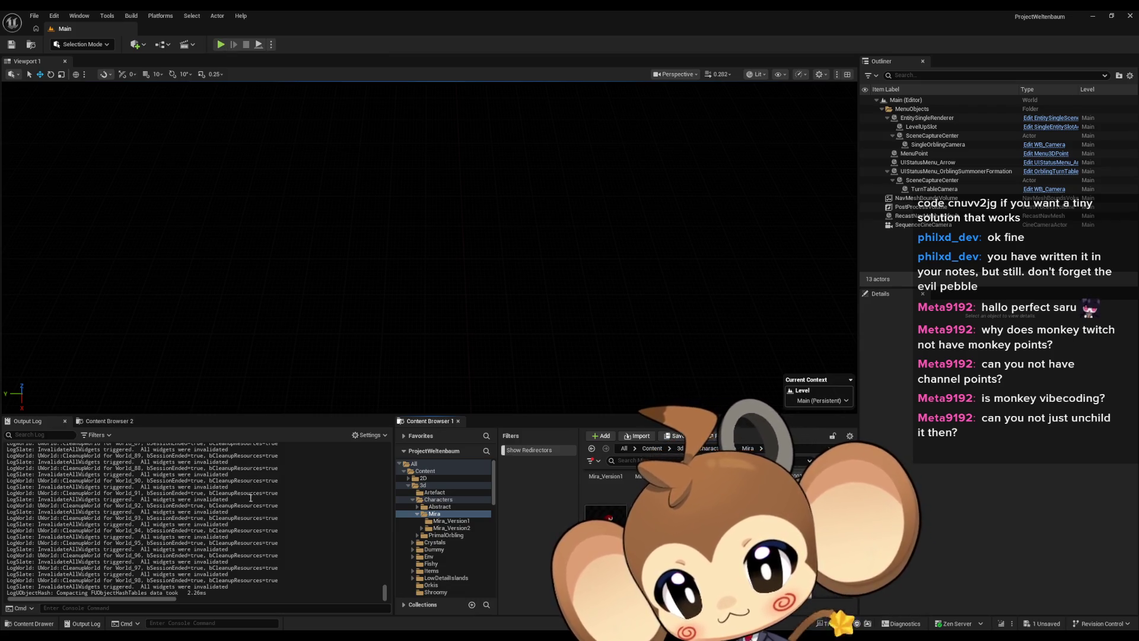
Play-test the Main level with the character, stop, and return to the Mira folder.
click(220, 46)
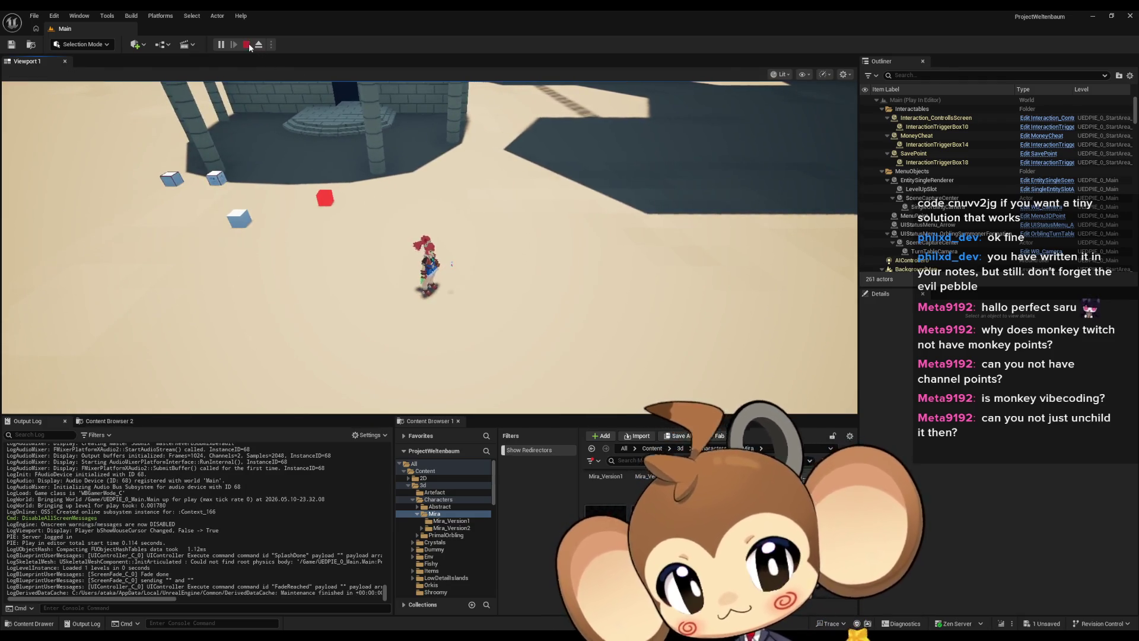
click(247, 45)
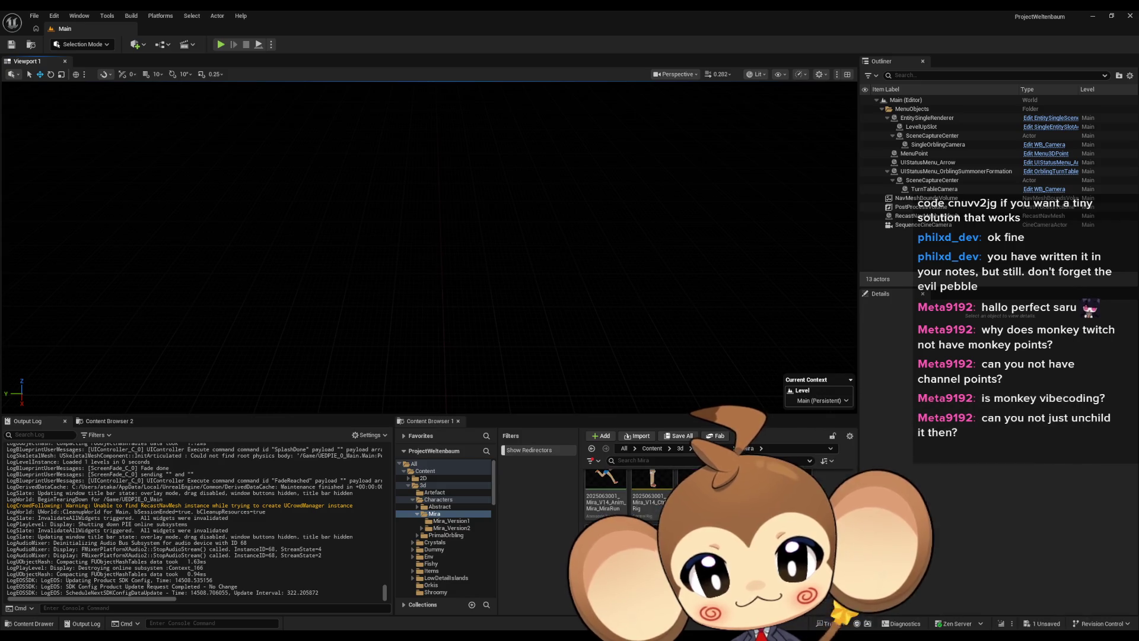
key(alt+Left)
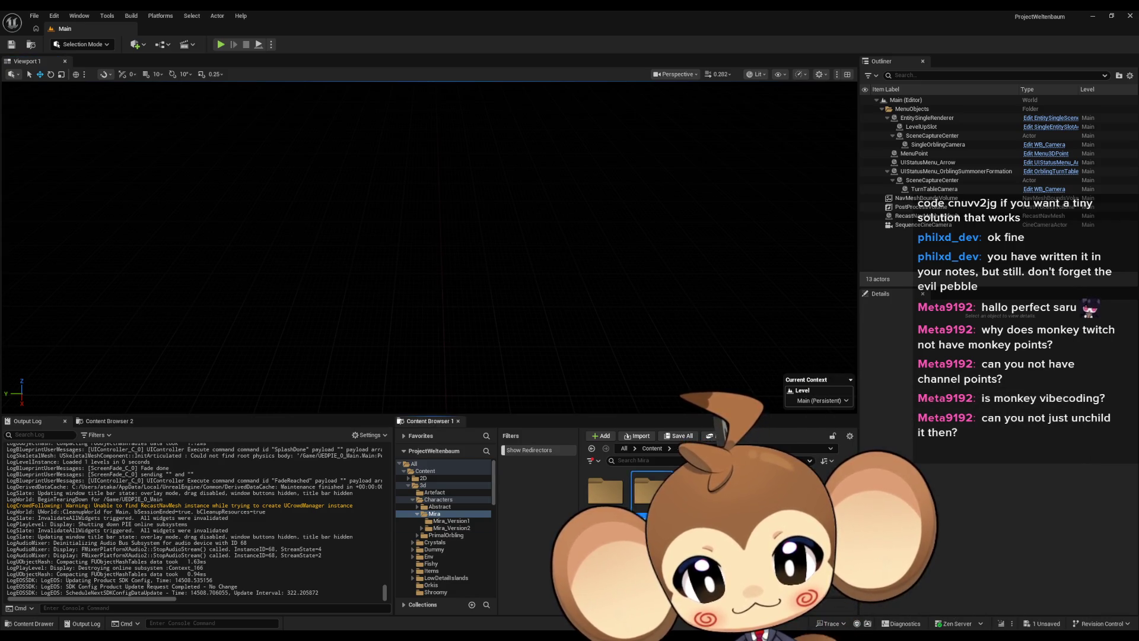
Open Mira_V2_Skeleton from the Mira_Version2 folder and maximize its skeleton editor window.
key(Return)
right_click(697, 484)
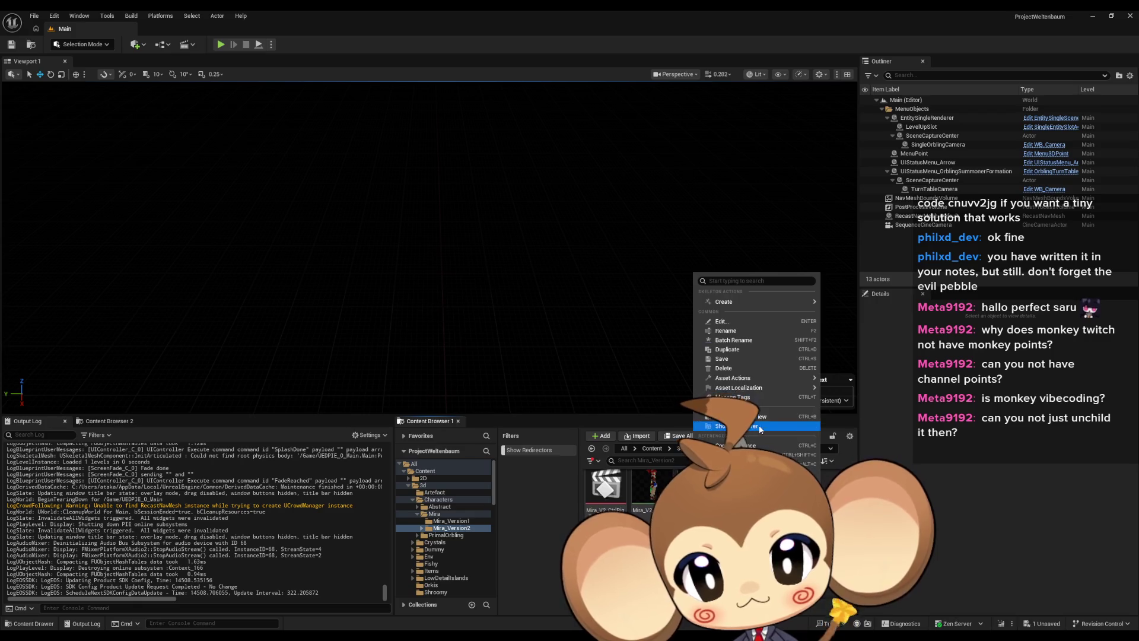
key(Return)
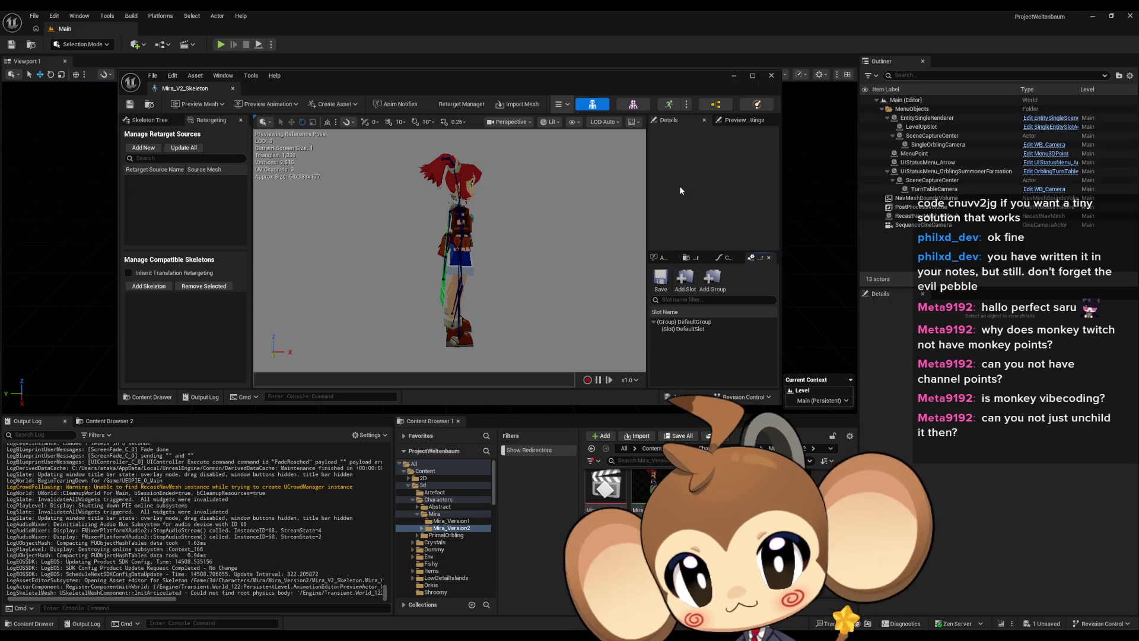
double_click(575, 87)
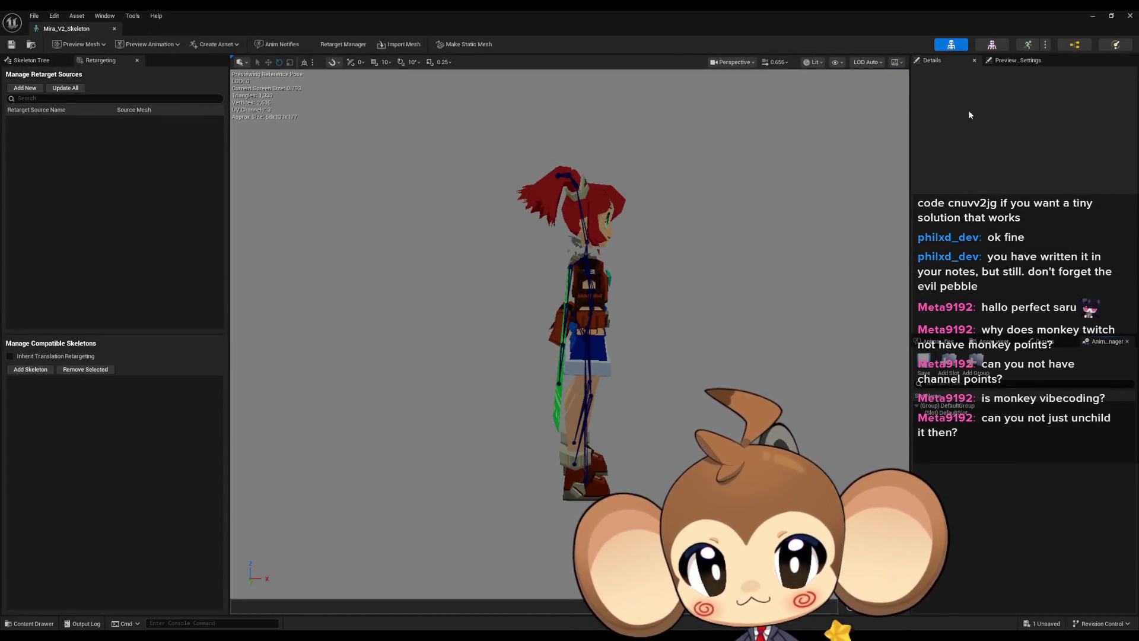
Switch to the Mira_V2 skeletal mesh, review its Details settings, then minimize the editor.
click(992, 45)
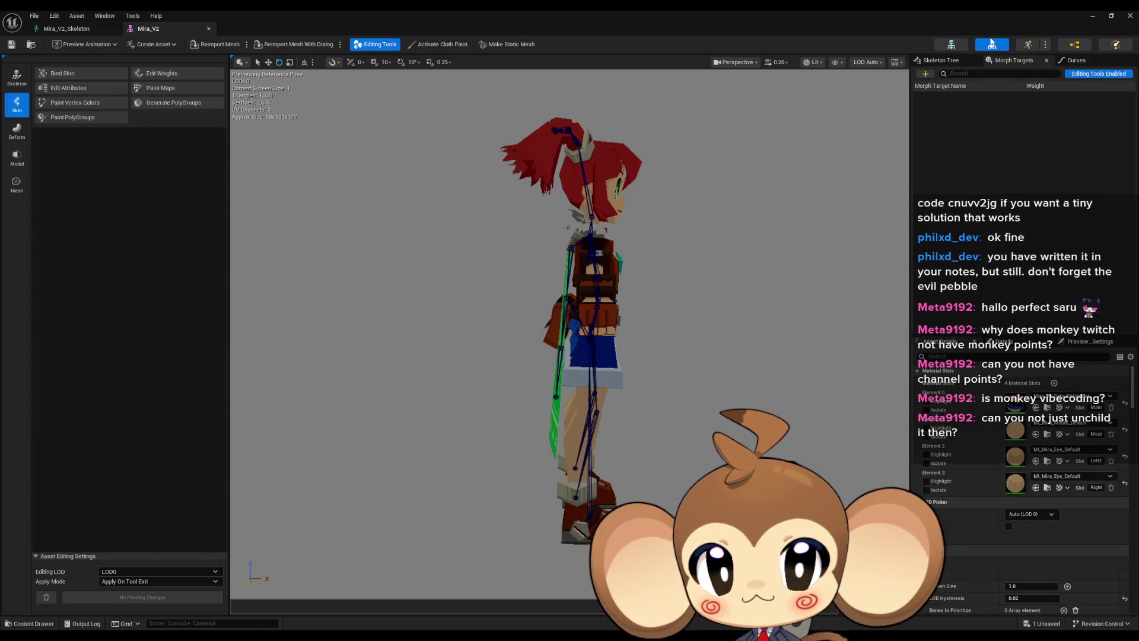
scroll(1015, 442, down, 2)
scroll(1012, 430, down, 2)
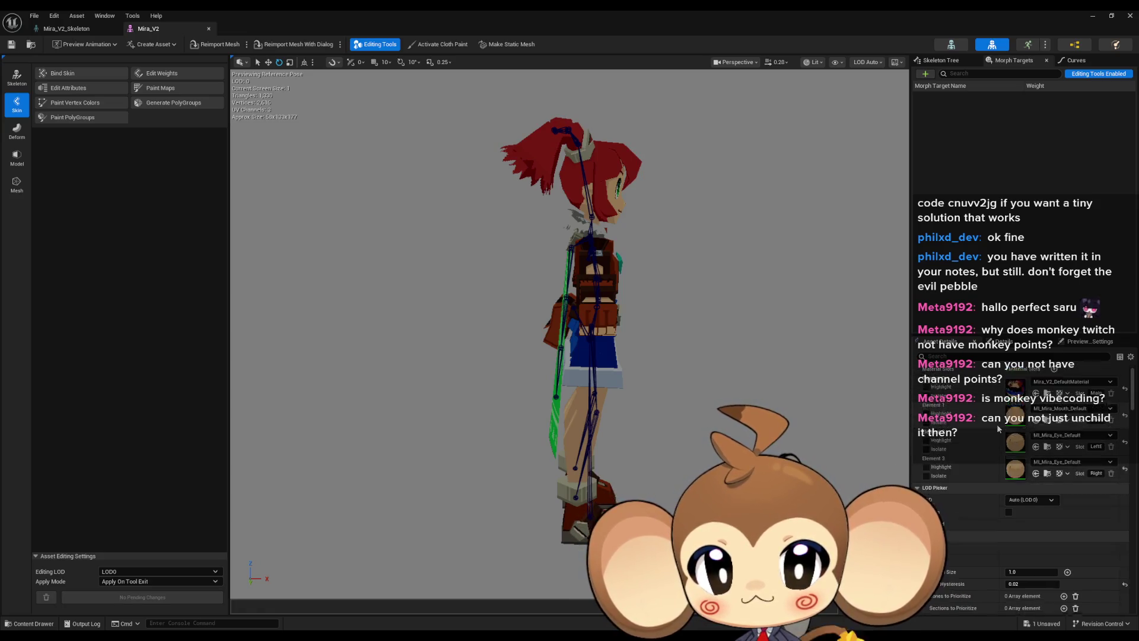
scroll(1007, 419, down, 5)
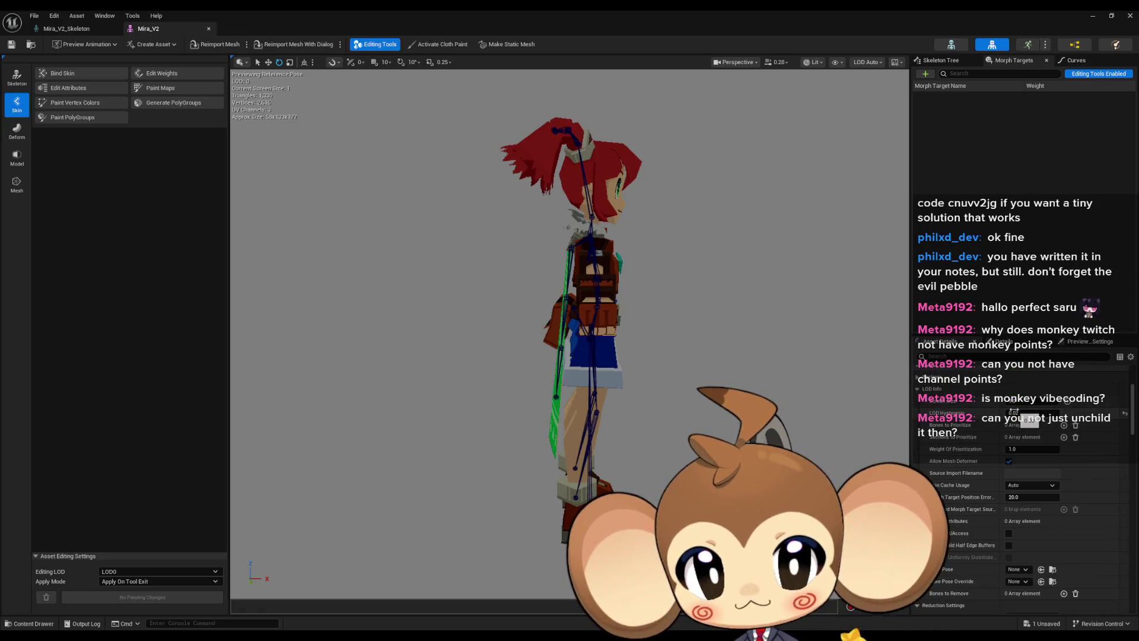
scroll(1013, 409, down, 10)
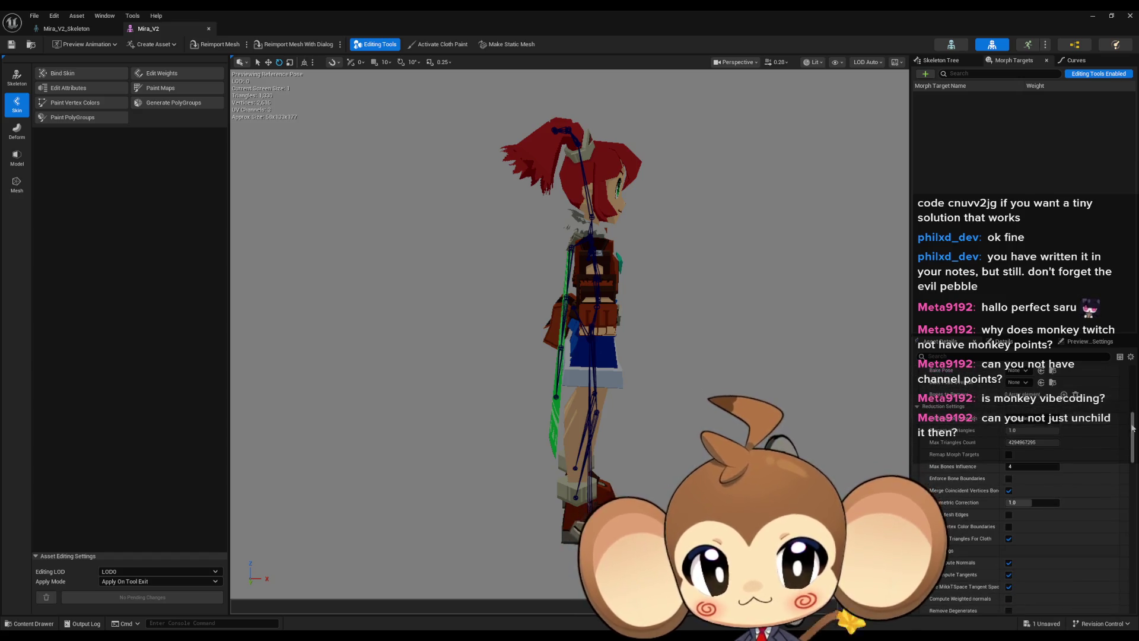
drag(1133, 439, 1124, 512)
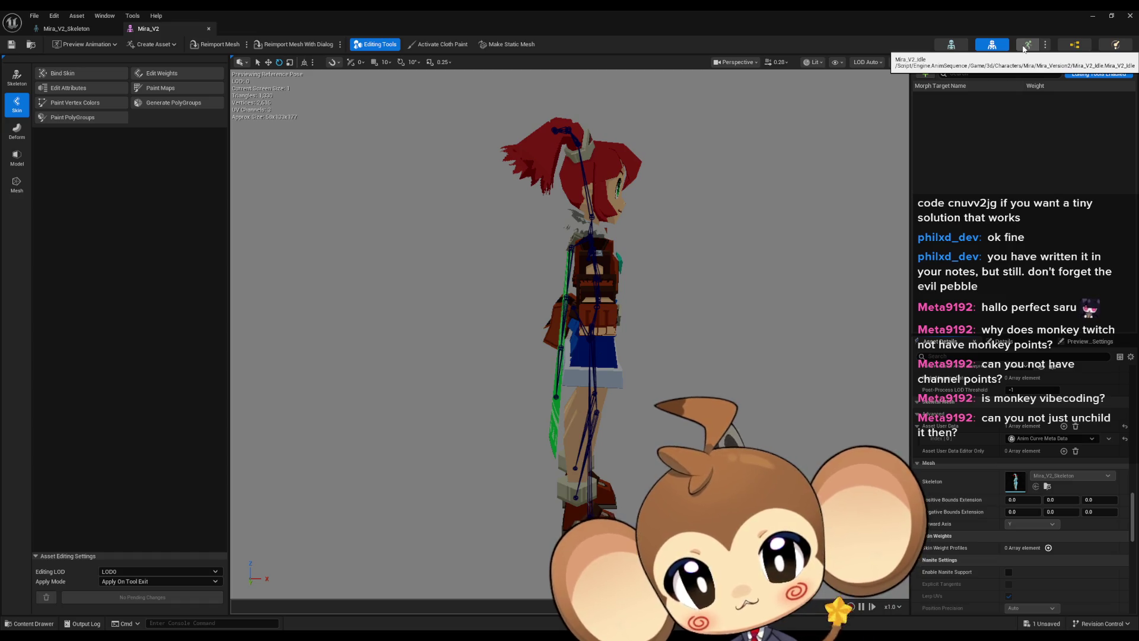
click(1091, 21)
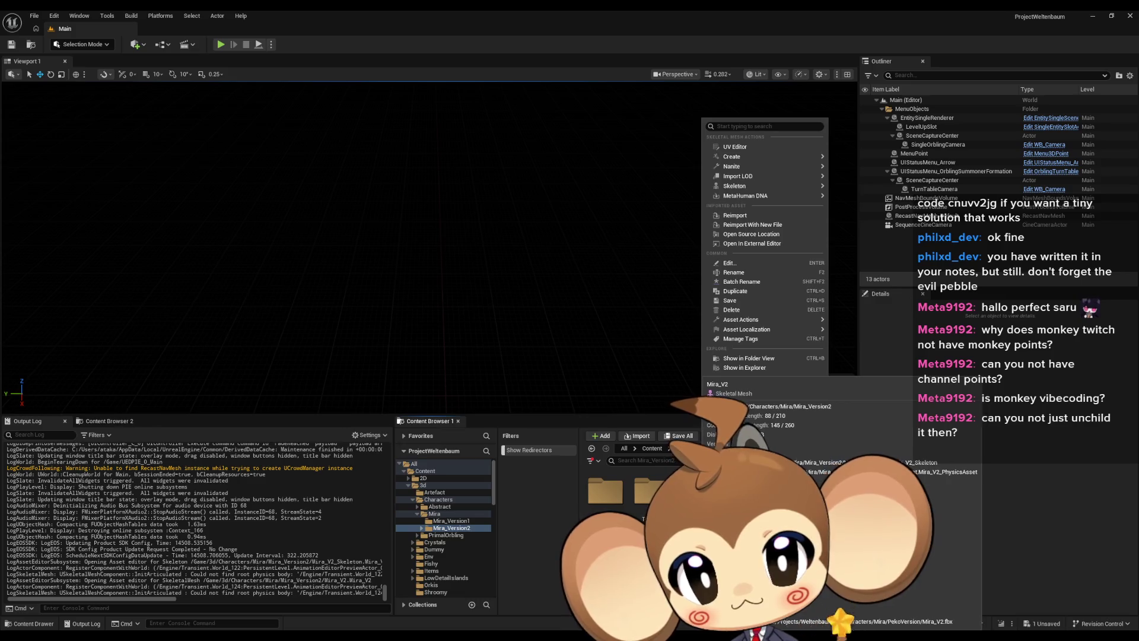
Restore the Mira_V2 mesh editor and review its Nanite Settings and Import Settings in Details.
key(alt+Tab)
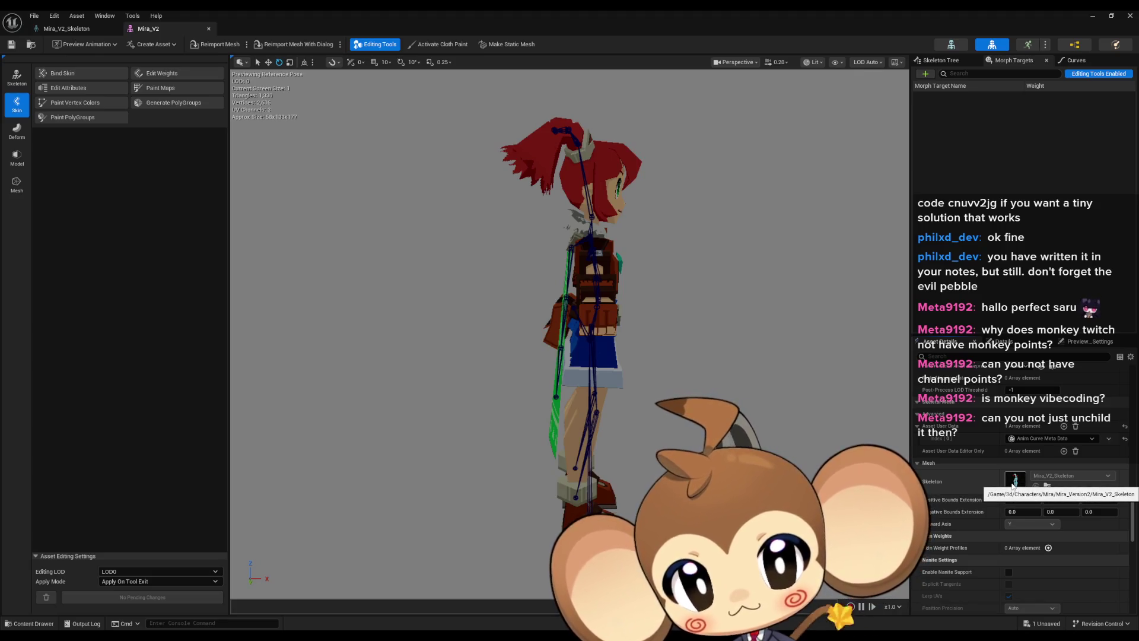
scroll(1057, 470, down, 5)
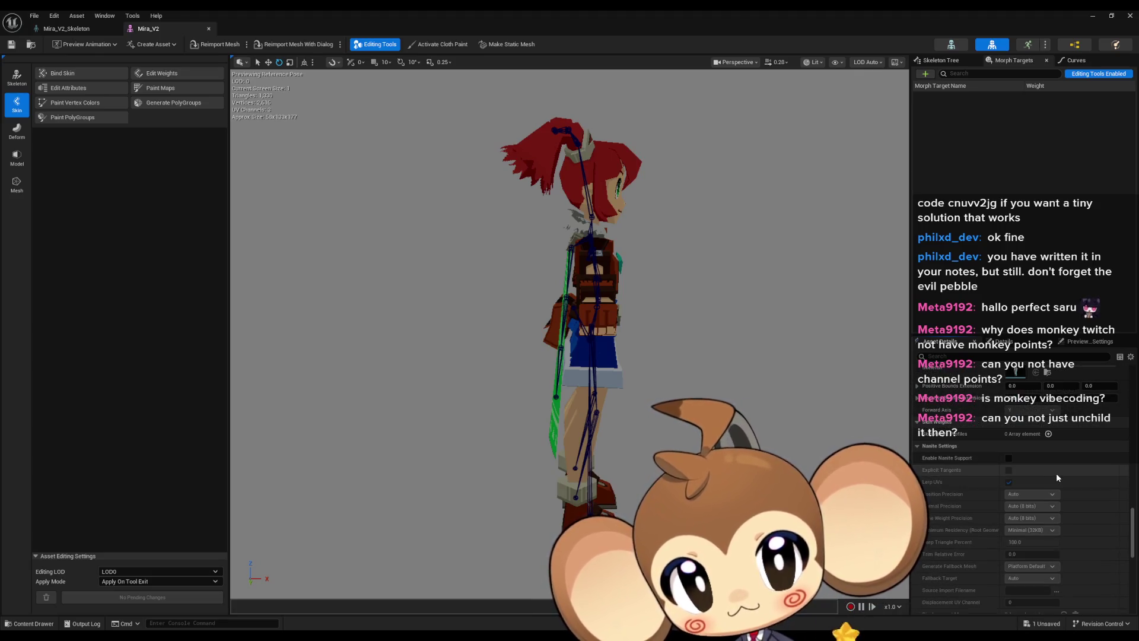
scroll(1057, 478, down, 7)
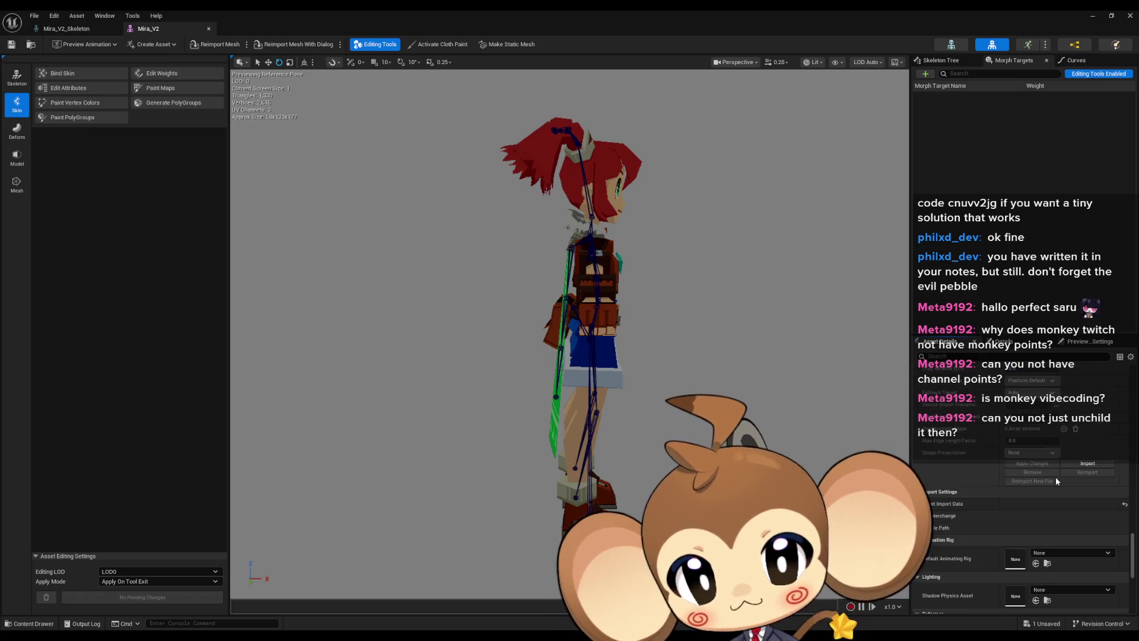
scroll(1055, 478, up, 13)
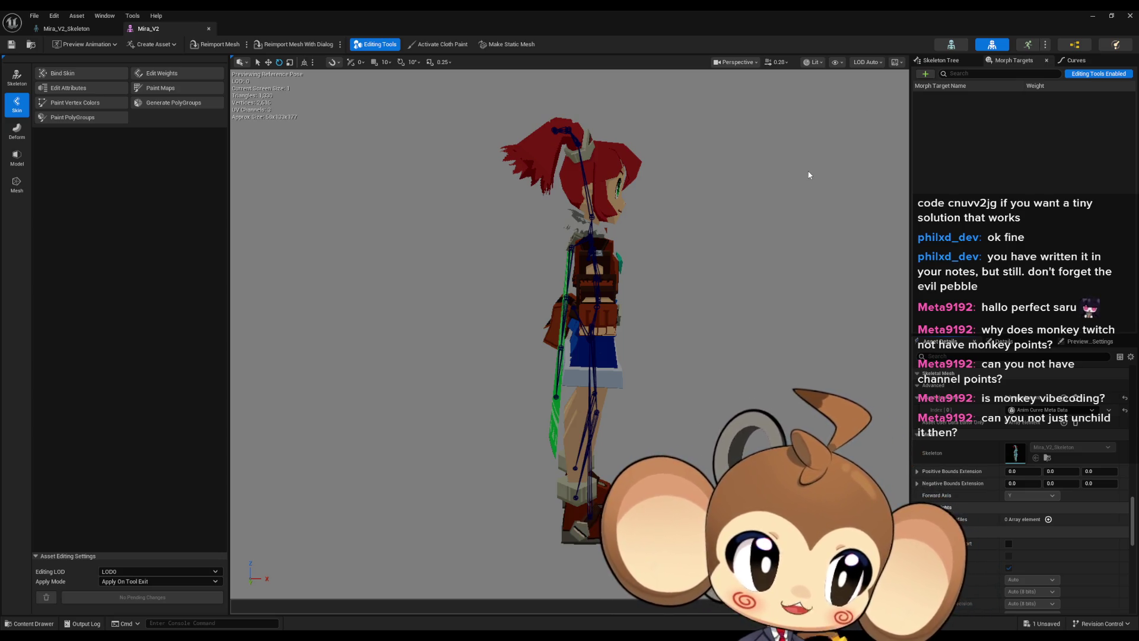
drag(569, 332, 450, 332)
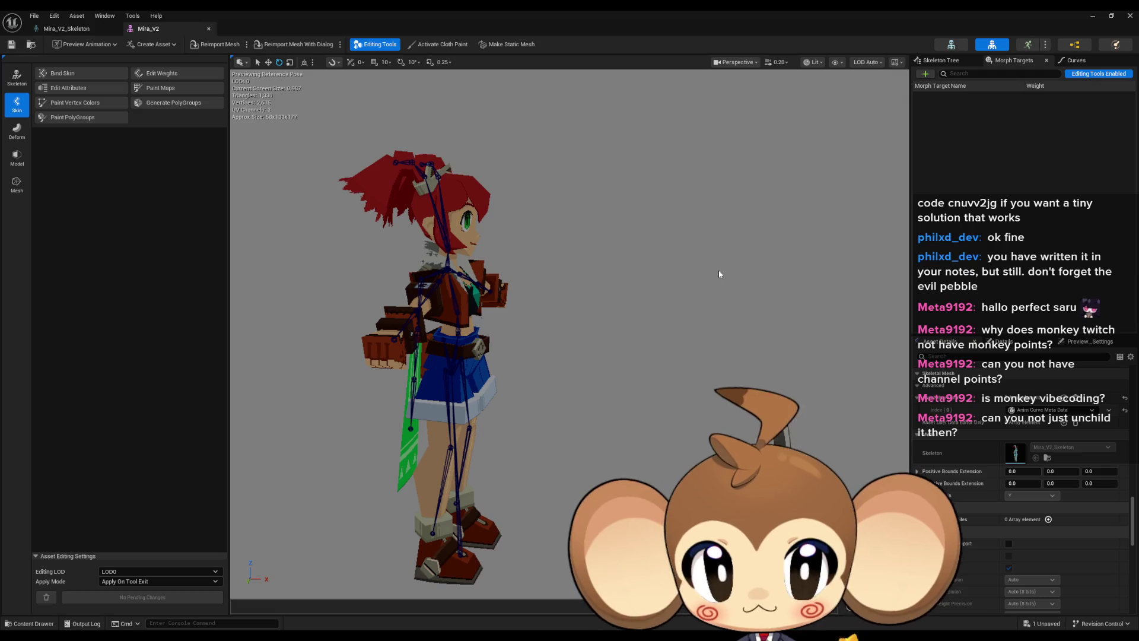
mouse_move(684, 208)
mouse_down()
mouse_move(498, 208)
mouse_move(492, 196)
mouse_up()
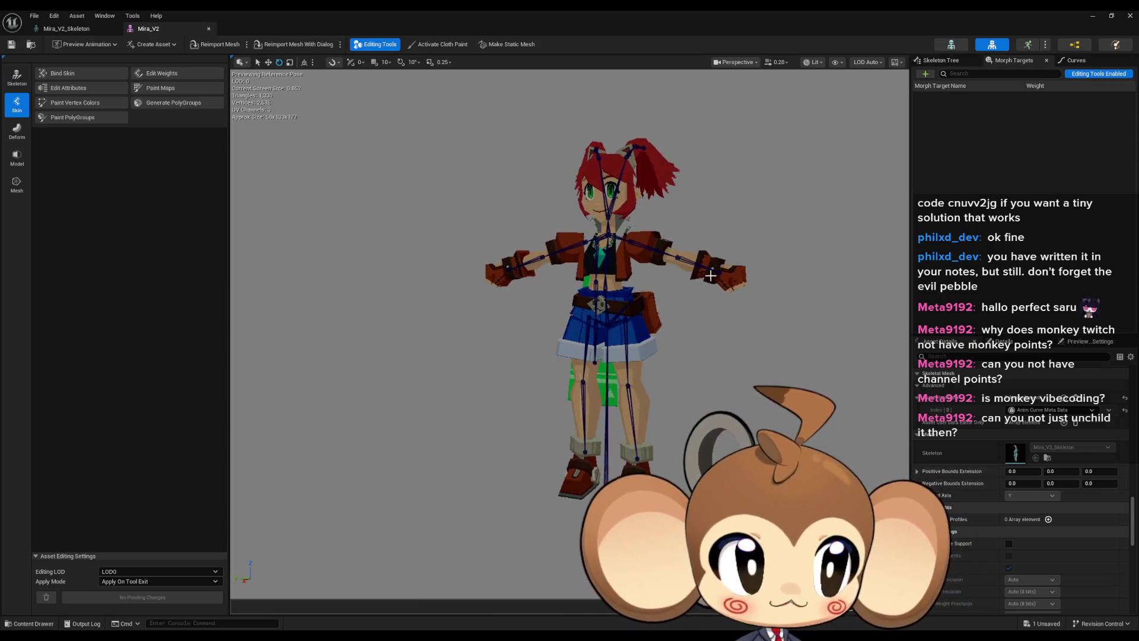